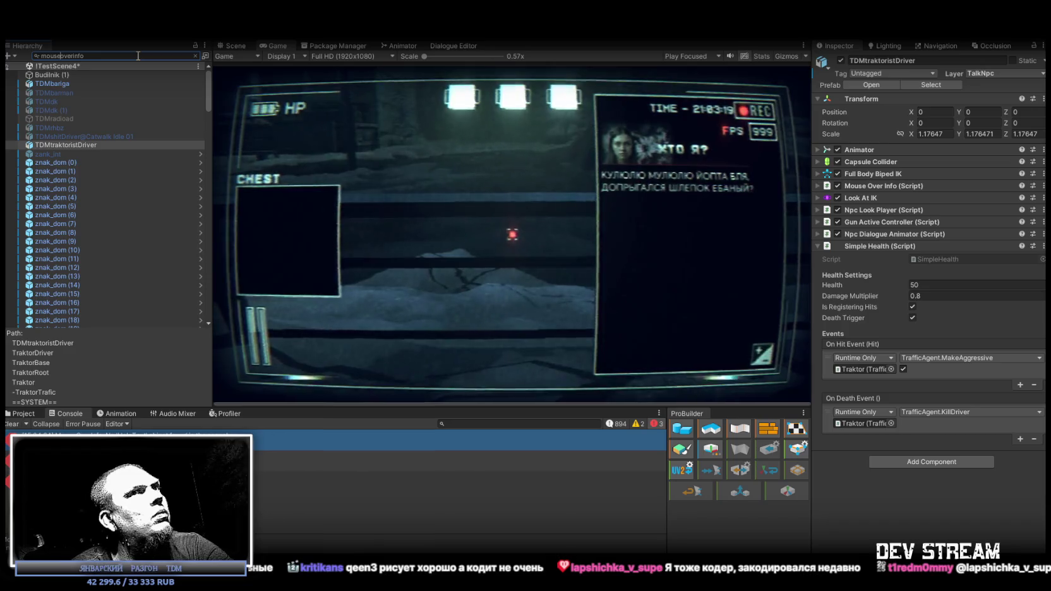
- Search the Hierarchy for 'Mouse Over Info', then clear the search and select Budilnik (1)
{"action": "key", "text": "ctrl+a"}
{"action": "type", "text": "Mouse"}
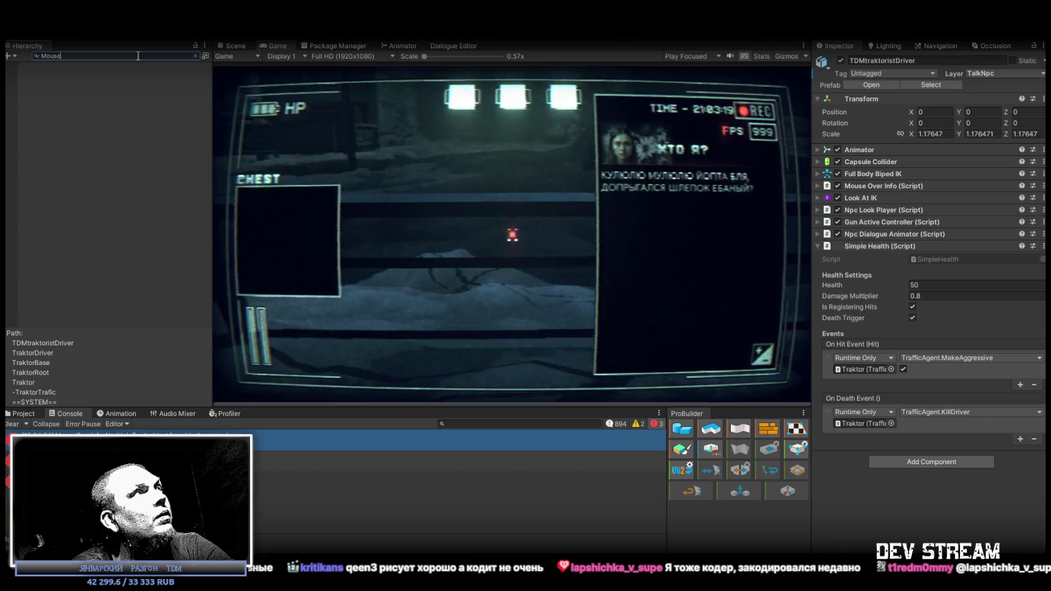
{"action": "type", "text": " Ove"}
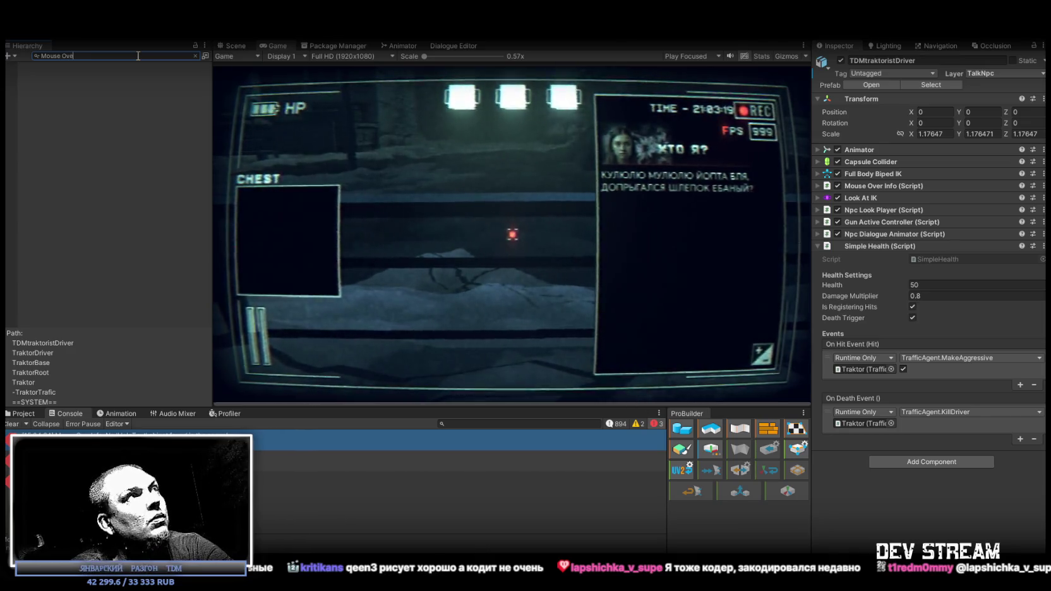
{"action": "type", "text": "r Info"}
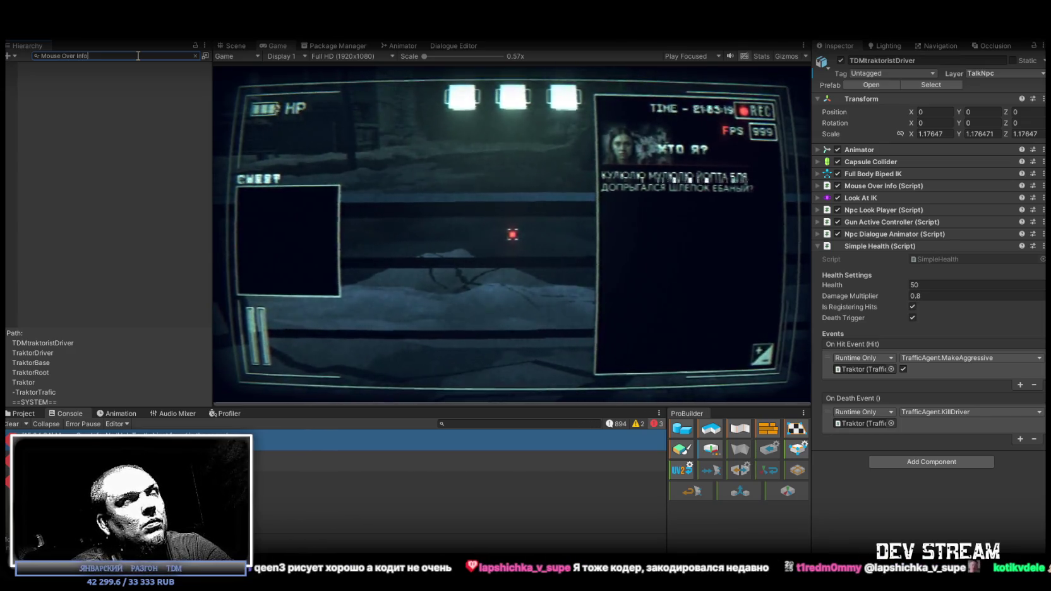
{"action": "left_click", "coordinate": [195, 56]}
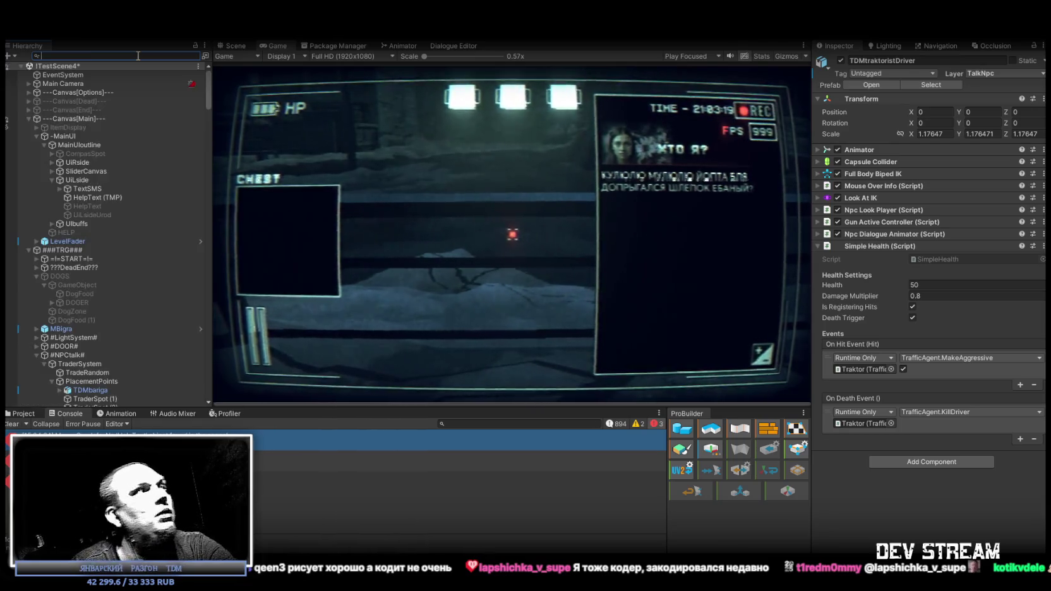
{"action": "left_click", "coordinate": [139, 461]}
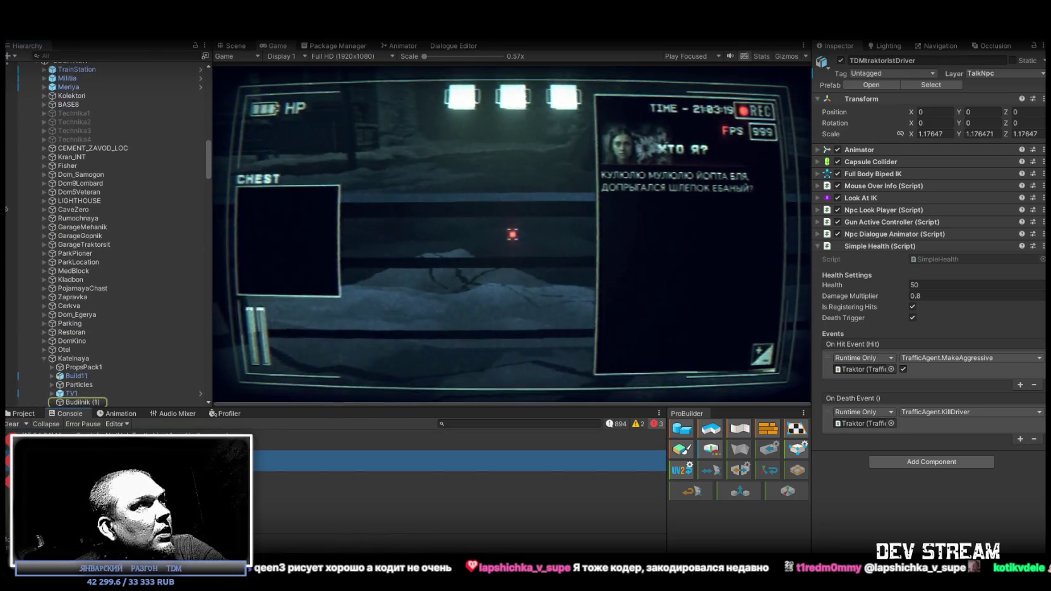
{"action": "left_click", "coordinate": [78, 401]}
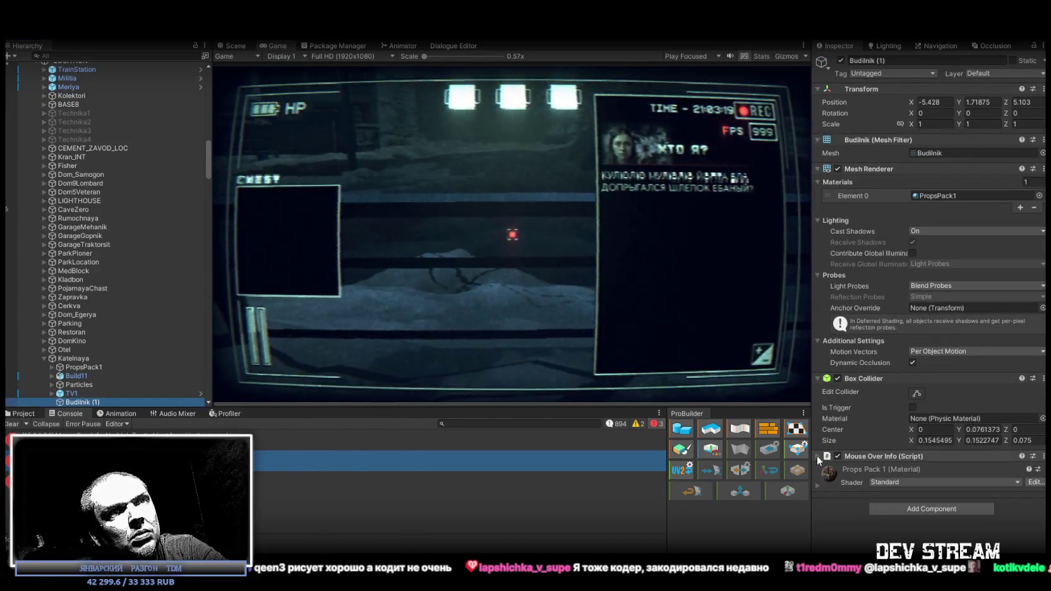
- Frame the Budilnik (1) alarm clock in the Scene view to see it on the table
{"action": "left_click", "coordinate": [818, 456]}
{"action": "left_click", "coordinate": [72, 400]}
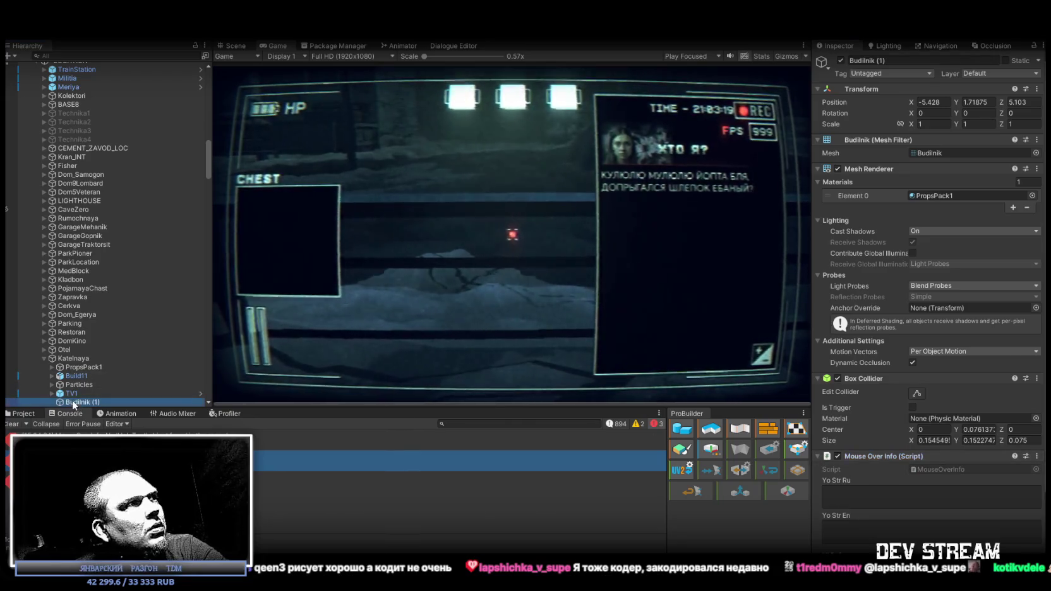
{"action": "left_click", "coordinate": [232, 46]}
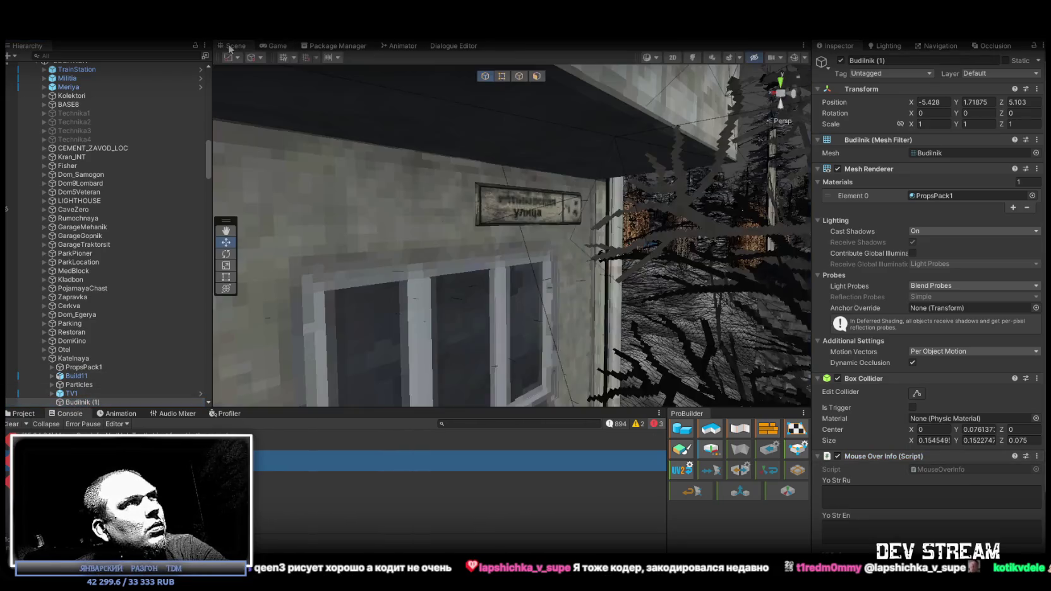
{"action": "double_click", "coordinate": [76, 403]}
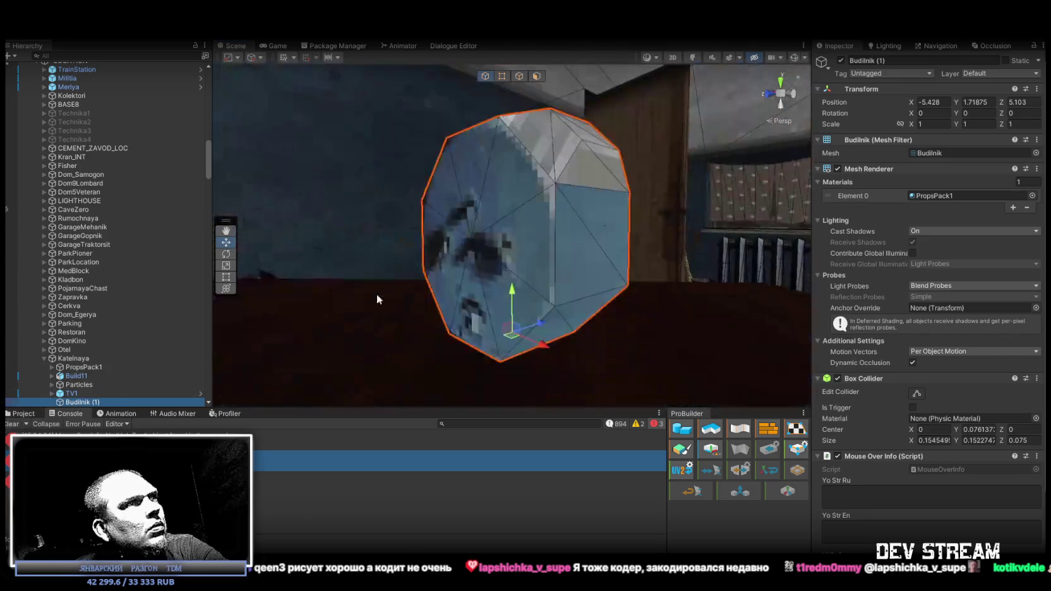
{"action": "mouse_move", "coordinate": [449, 271]}
{"action": "left_mouse_down"}
{"action": "mouse_move", "coordinate": [76, 328]}
{"action": "mouse_move", "coordinate": [60, 338]}
{"action": "mouse_move", "coordinate": [70, 342]}
{"action": "left_mouse_up"}
{"action": "scroll", "coordinate": [1039, 369], "scroll_direction": "down", "scroll_amount": 3}
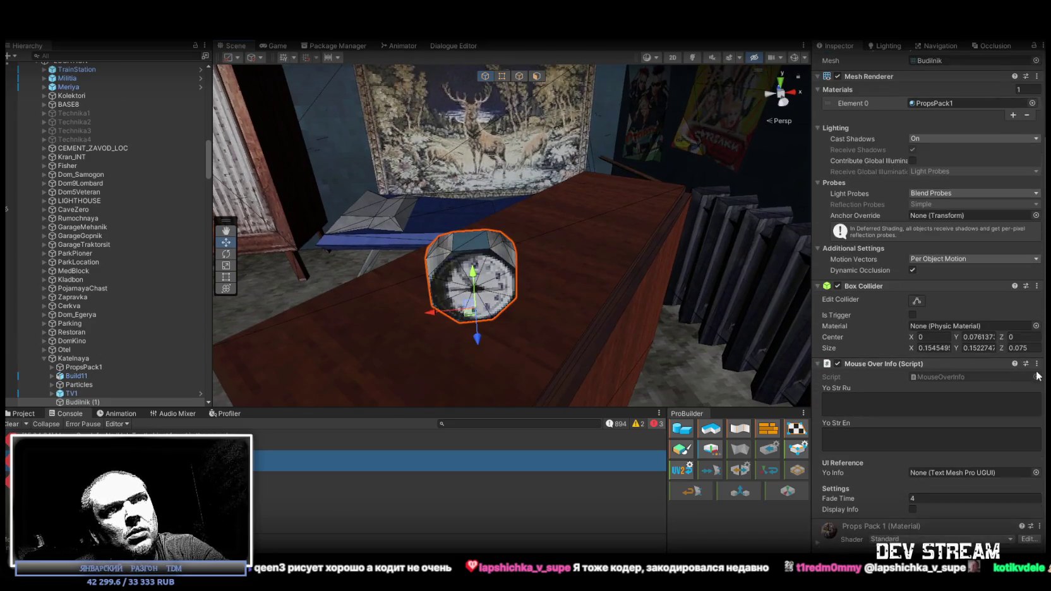
- Remove the Mouse Over Info component from Budilnik (1), then select TDMtraktoristDriver
{"action": "left_click", "coordinate": [1037, 364]}
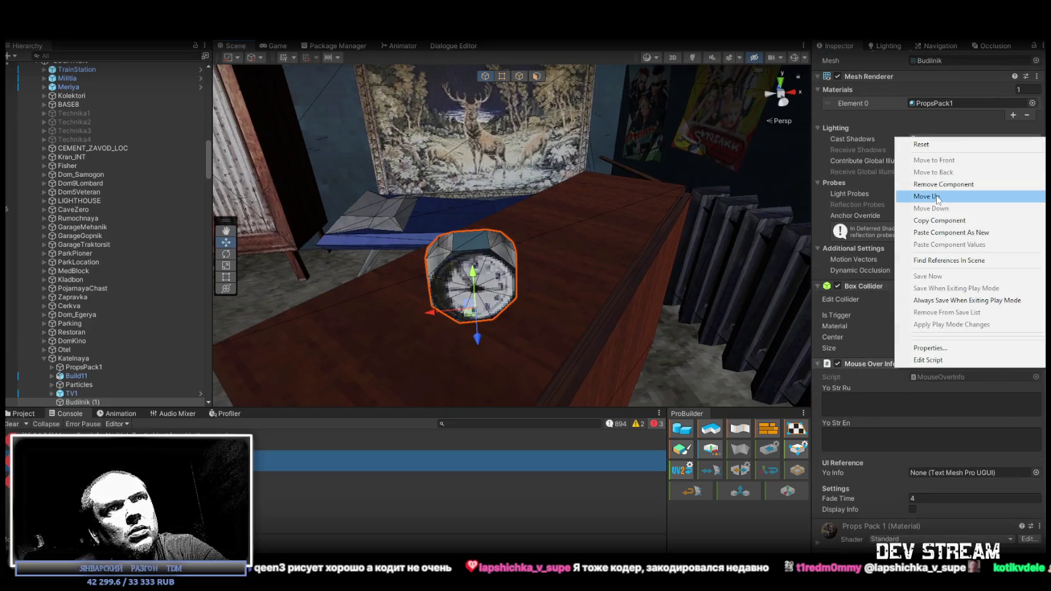
{"action": "left_click", "coordinate": [872, 183]}
{"action": "scroll", "coordinate": [101, 359], "scroll_direction": "down", "scroll_amount": 2}
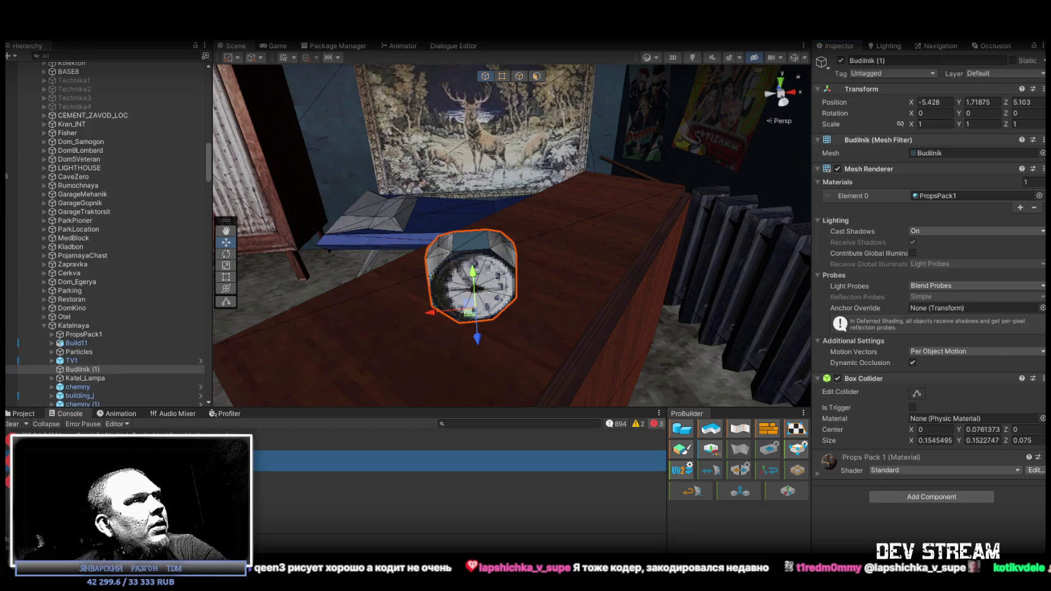
{"action": "left_click", "coordinate": [158, 440]}
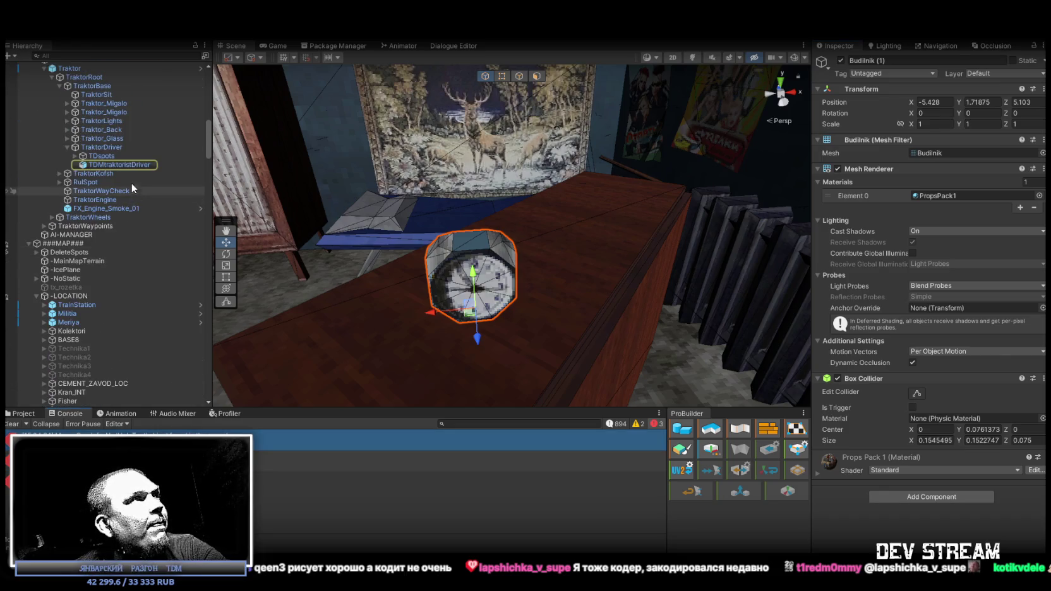
{"action": "left_click", "coordinate": [120, 164]}
- Enter 'Тракторист' as the Russian label and 'Trackthorieast' as the English label
{"action": "left_click", "coordinate": [897, 227]}
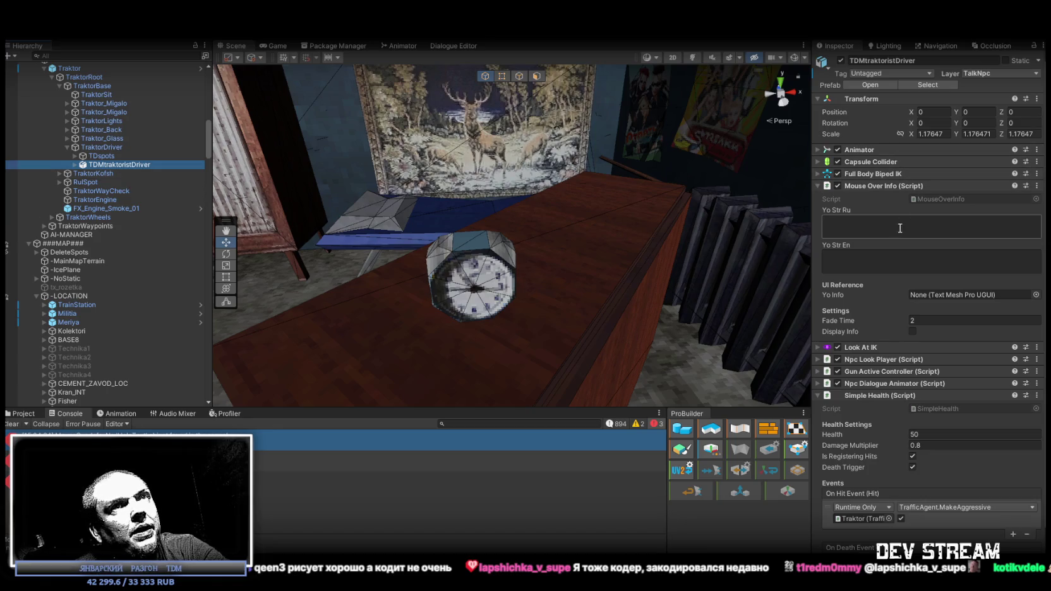
{"action": "type", "text": "Nh"}
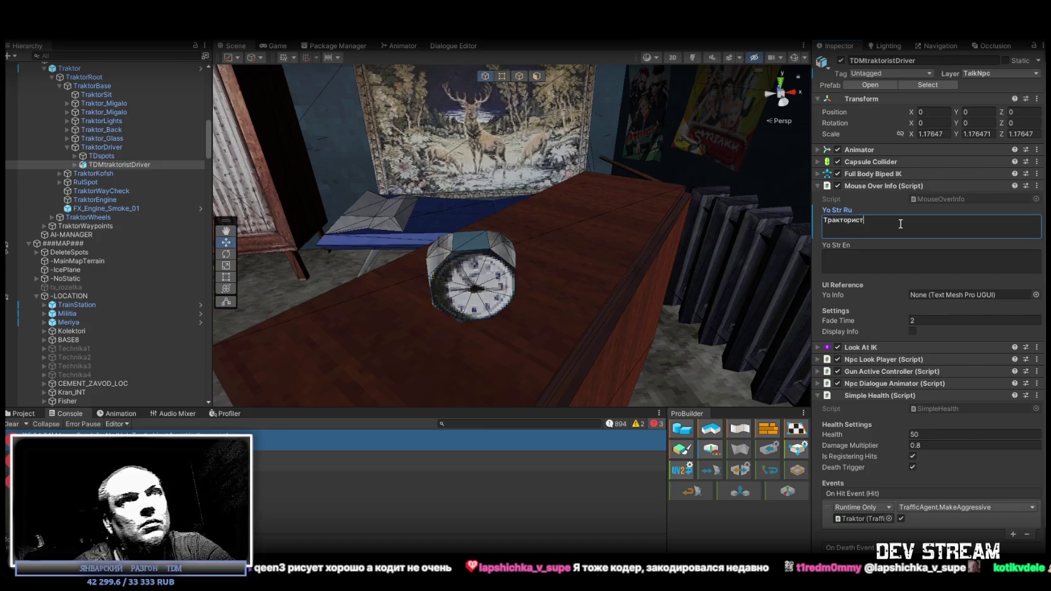
{"action": "left_click", "coordinate": [875, 263]}
{"action": "type", "text": "Trackthorieast"}
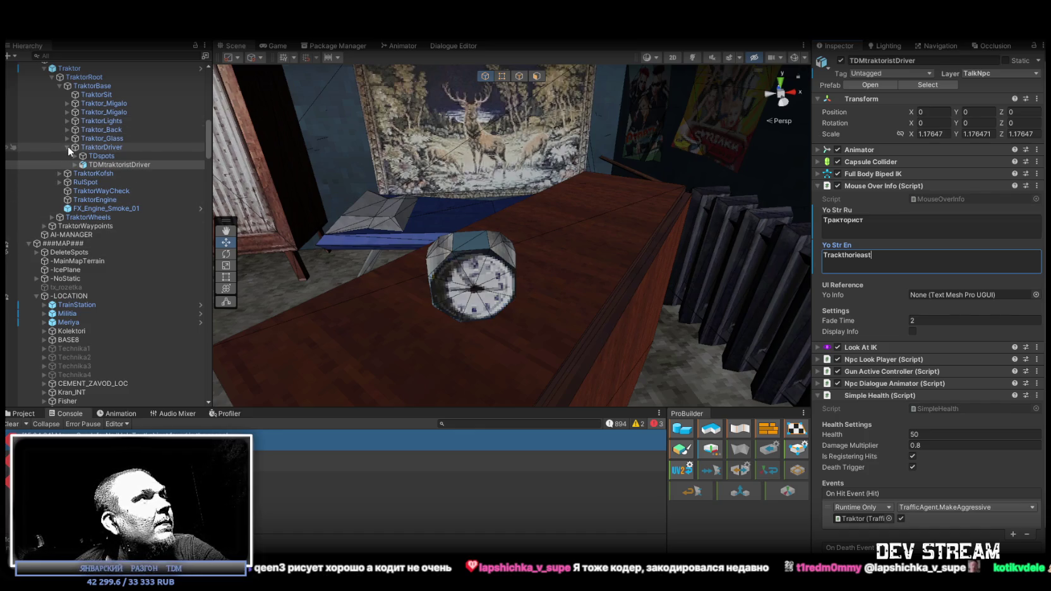
- Find and select the TDMbariga trader in the Hierarchy
{"action": "left_click", "coordinate": [190, 462]}
{"action": "left_click", "coordinate": [189, 482]}
{"action": "scroll", "coordinate": [126, 277], "scroll_direction": "up", "scroll_amount": 5}
{"action": "scroll", "coordinate": [126, 278], "scroll_direction": "up", "scroll_amount": 5}
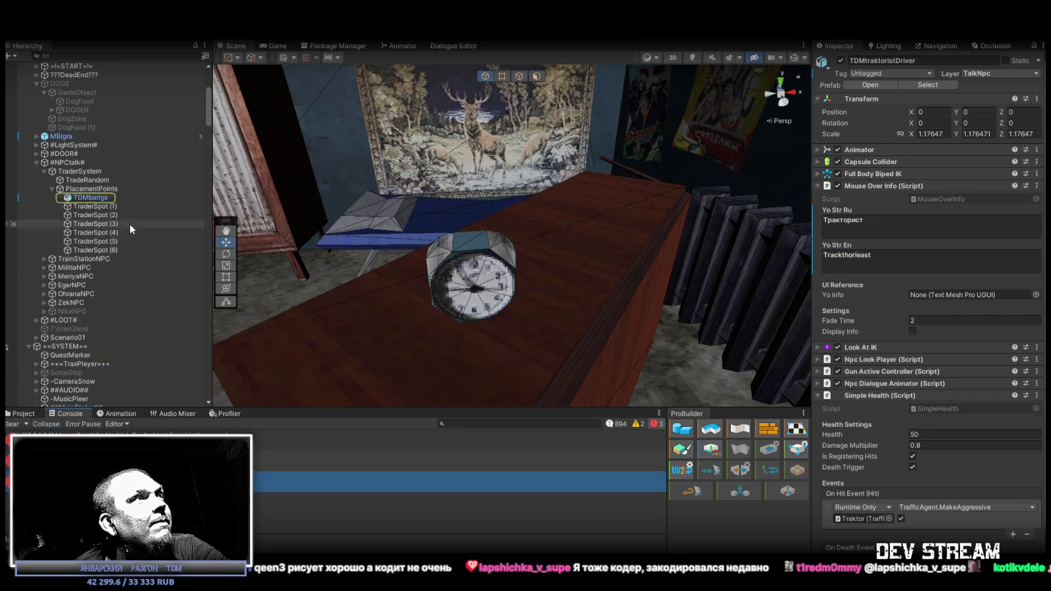
{"action": "left_click", "coordinate": [99, 197]}
- Relabel TDMbariga 'барыга' / 'bariga', clear the Console, and start Play mode
{"action": "left_click", "coordinate": [906, 211]}
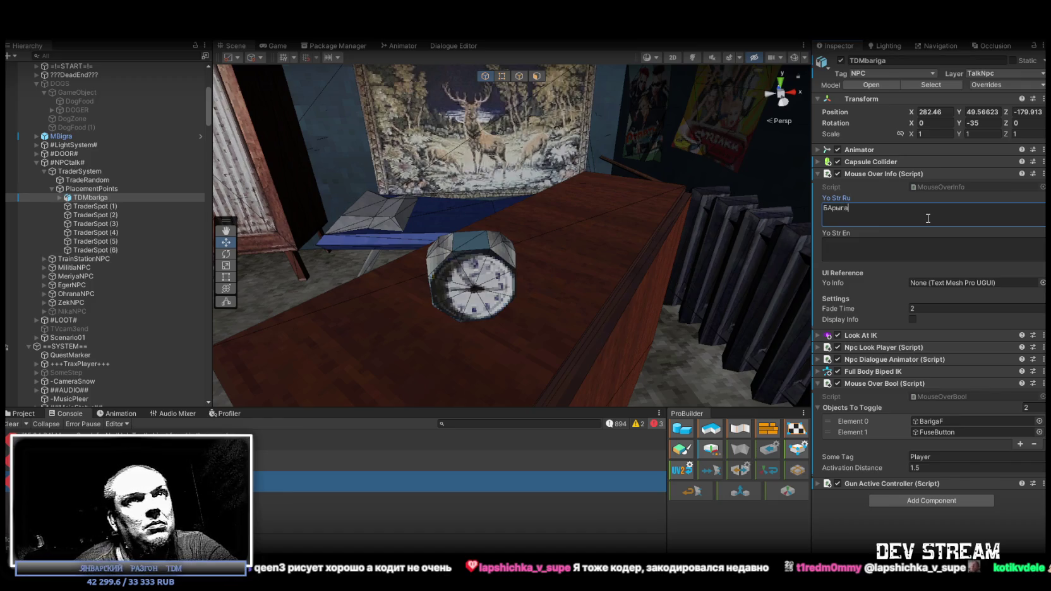
{"action": "left_click_drag", "start_coordinate": [887, 207], "coordinate": [773, 213]}
{"action": "type", "text": "барыга"}
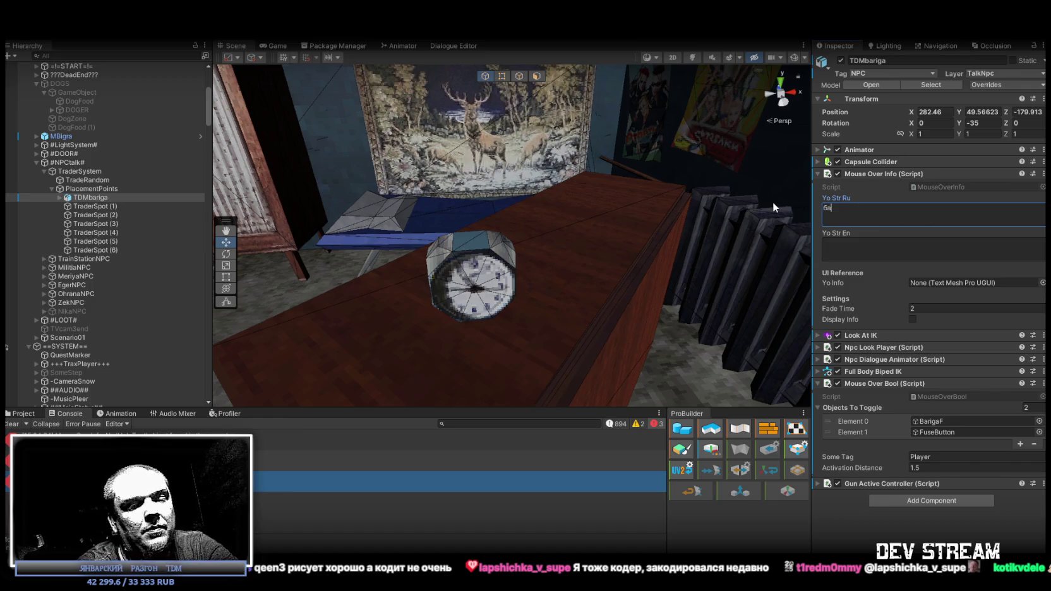
{"action": "left_click", "coordinate": [854, 242]}
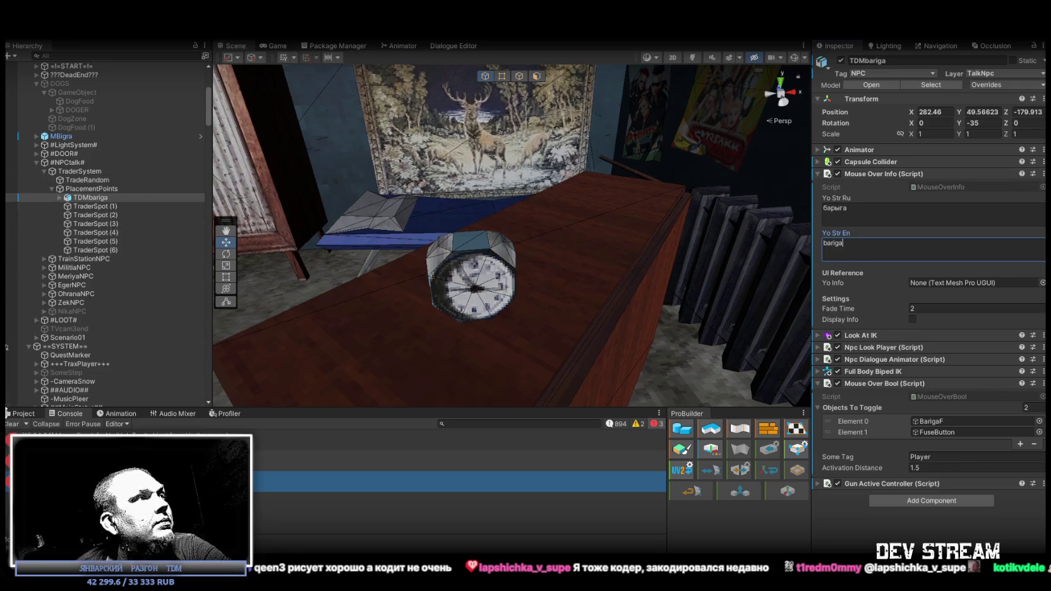
{"action": "left_click", "coordinate": [12, 424]}
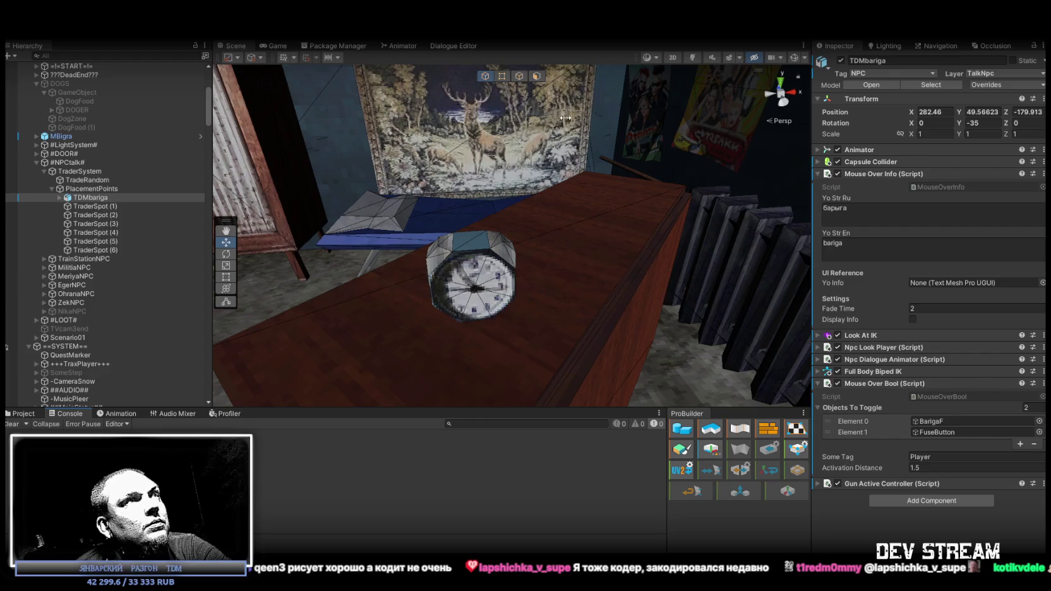
{"action": "left_click", "coordinate": [508, 39]}
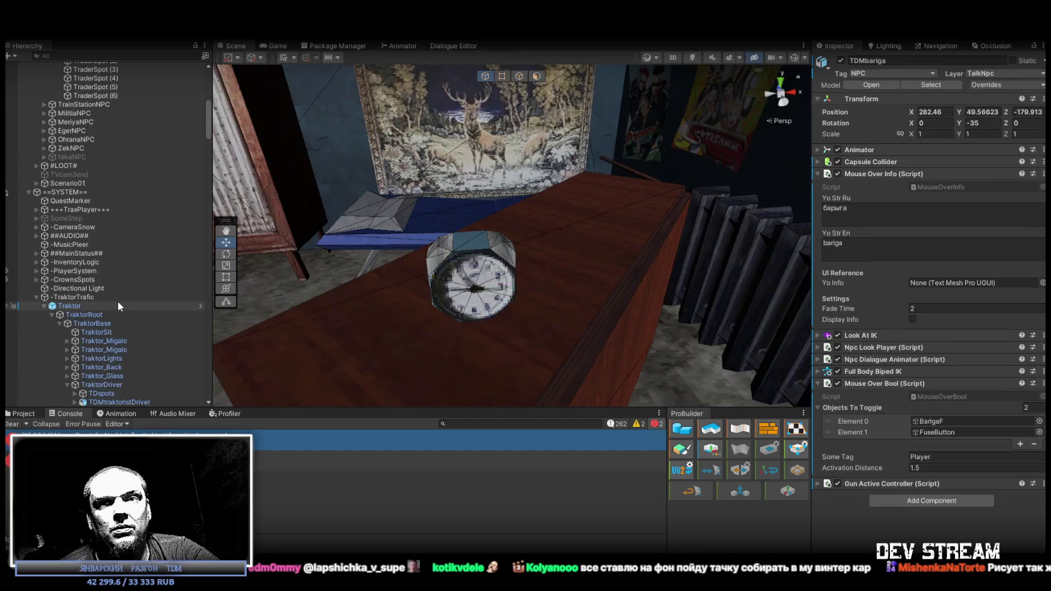
- Assign HelpText (TMP) as TDMbariga's Mouse Over Info display text
{"action": "scroll", "coordinate": [195, 362], "scroll_direction": "down", "scroll_amount": 4}
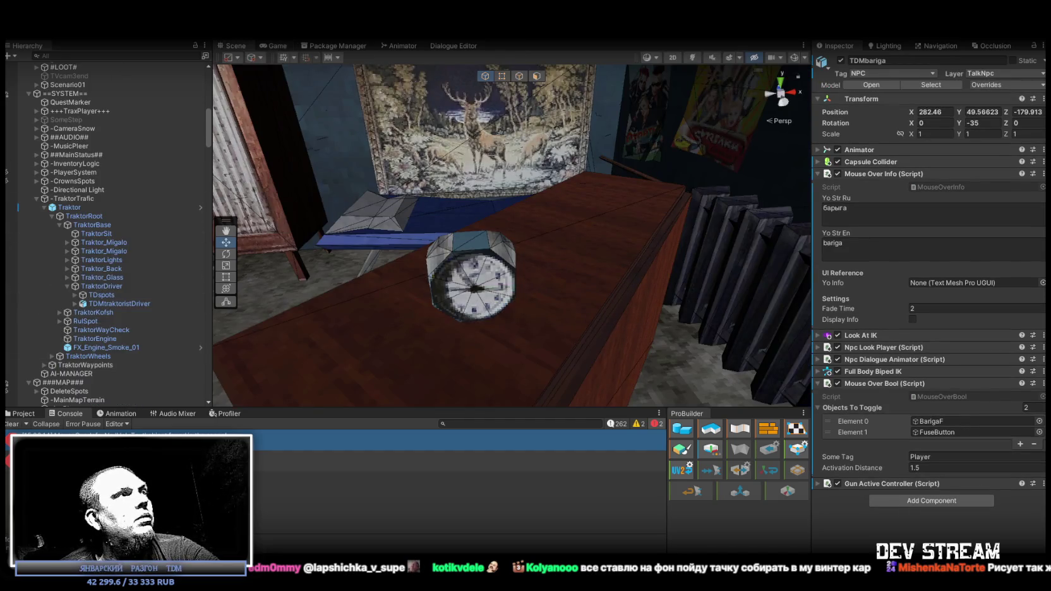
{"action": "key", "text": "Down"}
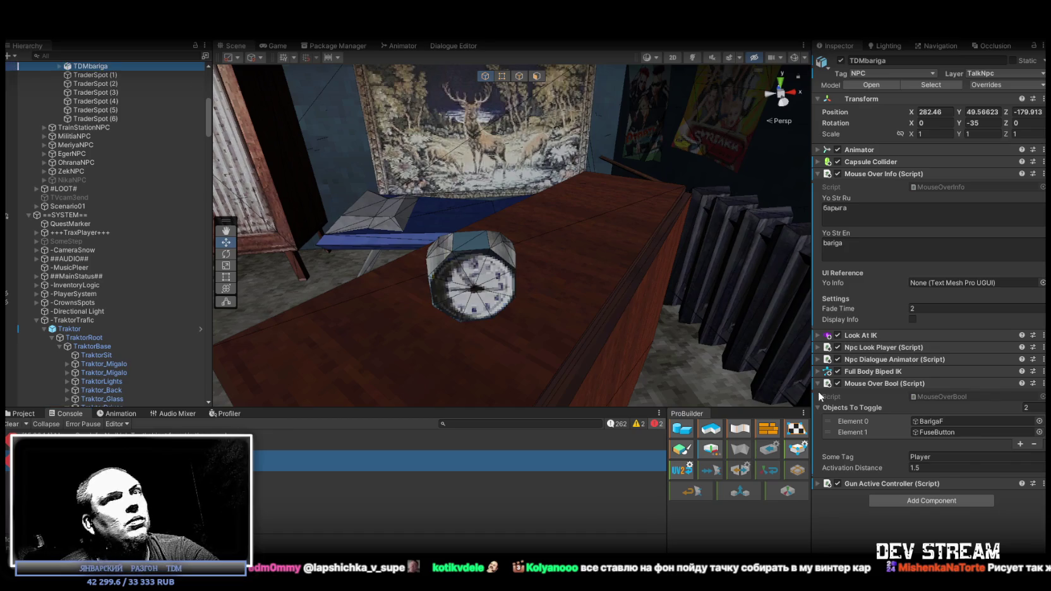
{"action": "left_click", "coordinate": [1043, 283]}
{"action": "type", "text": "helpte"}
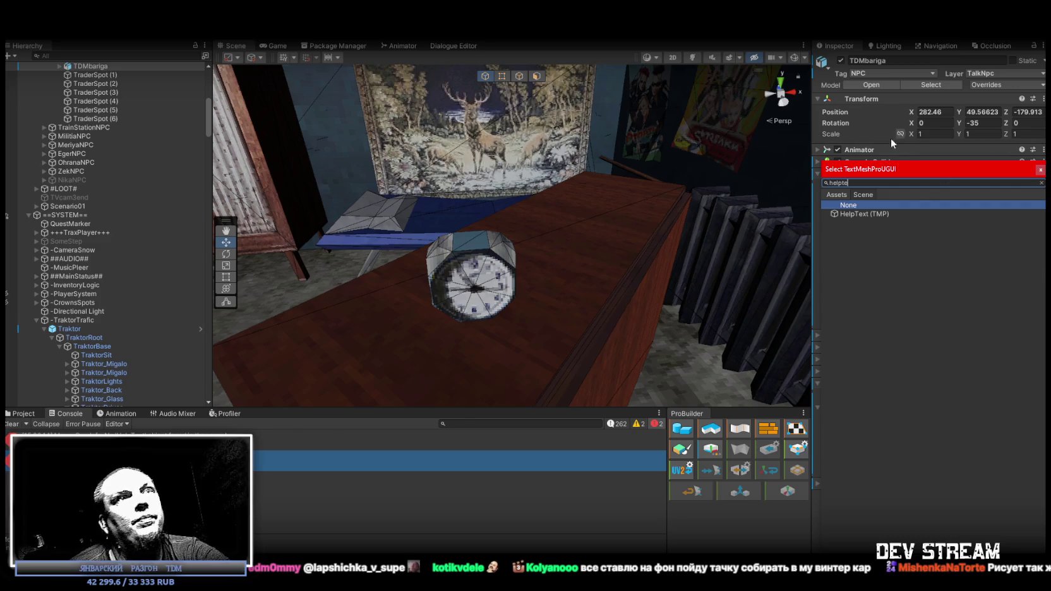
{"action": "double_click", "coordinate": [864, 213]}
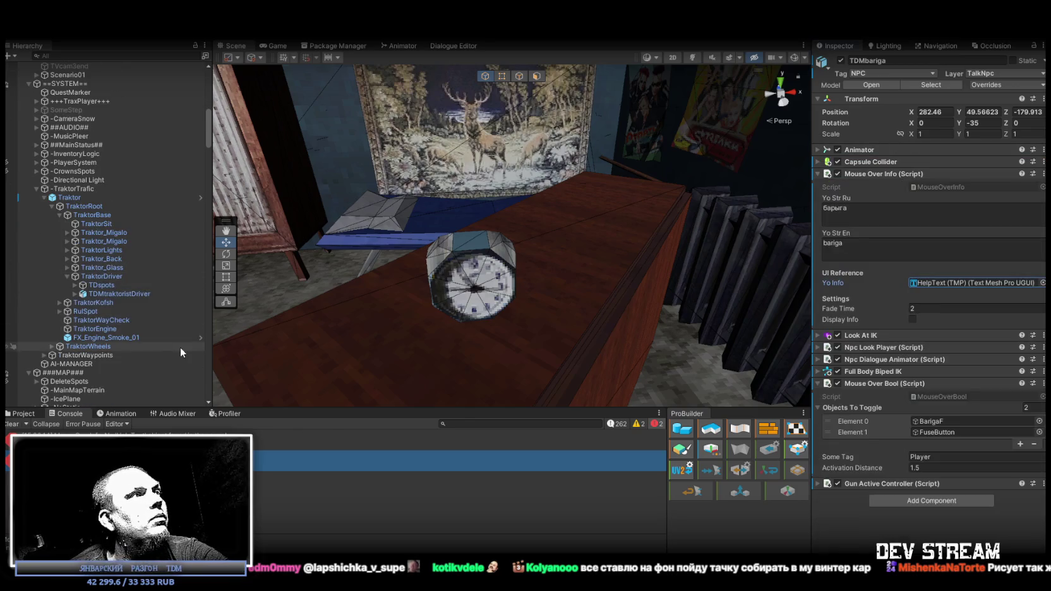
- Assign HelpText (TMP) as TDMtraktoristDriver's Mouse Over Info display text too
{"action": "left_click", "coordinate": [116, 294]}
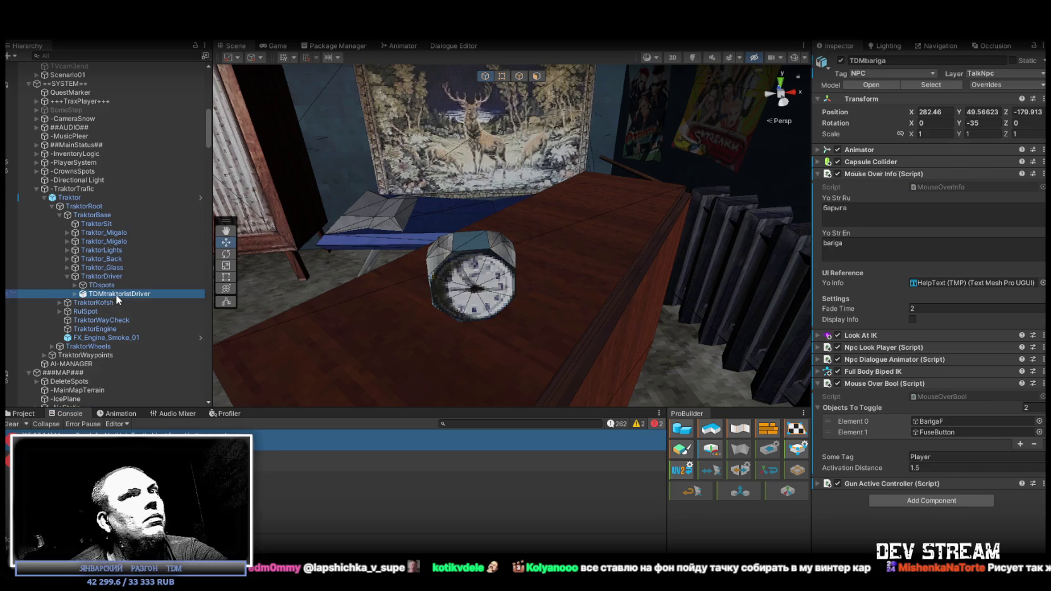
{"action": "left_click", "coordinate": [1036, 295]}
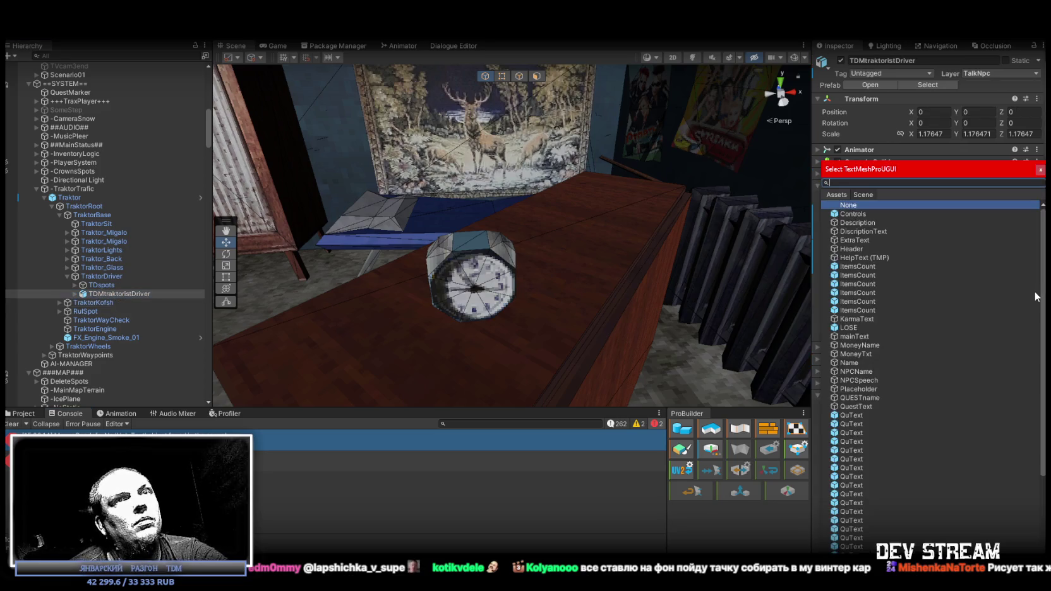
{"action": "type", "text": "help"}
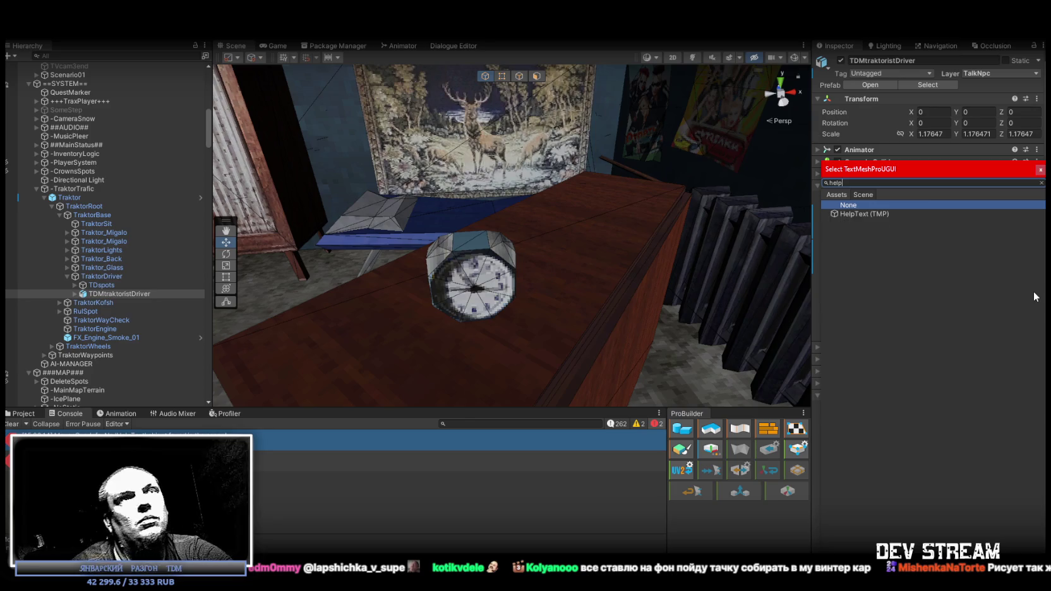
{"action": "double_click", "coordinate": [868, 214]}
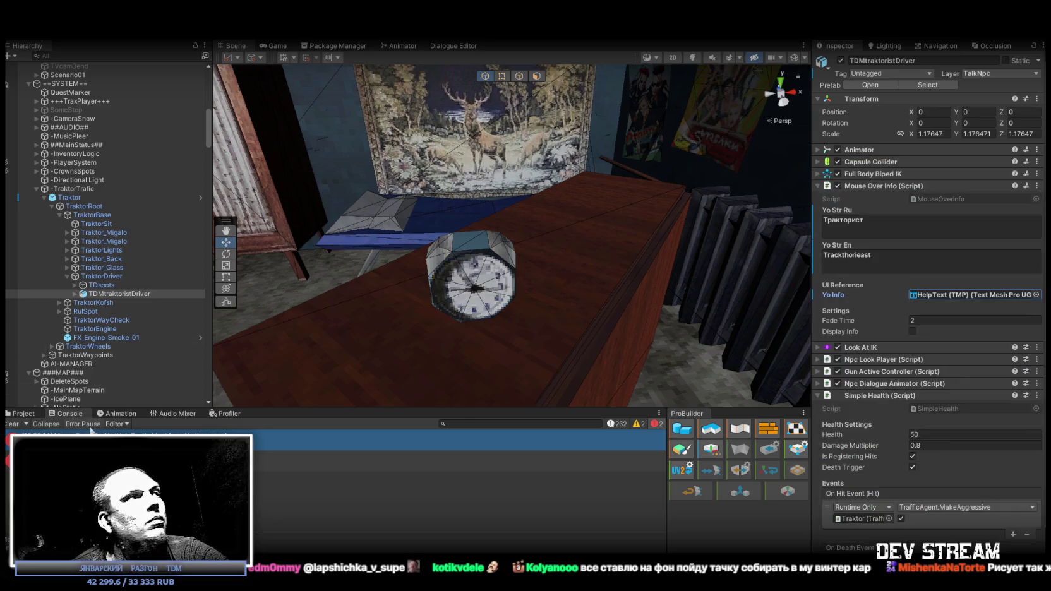
{"action": "left_click", "coordinate": [21, 414]}
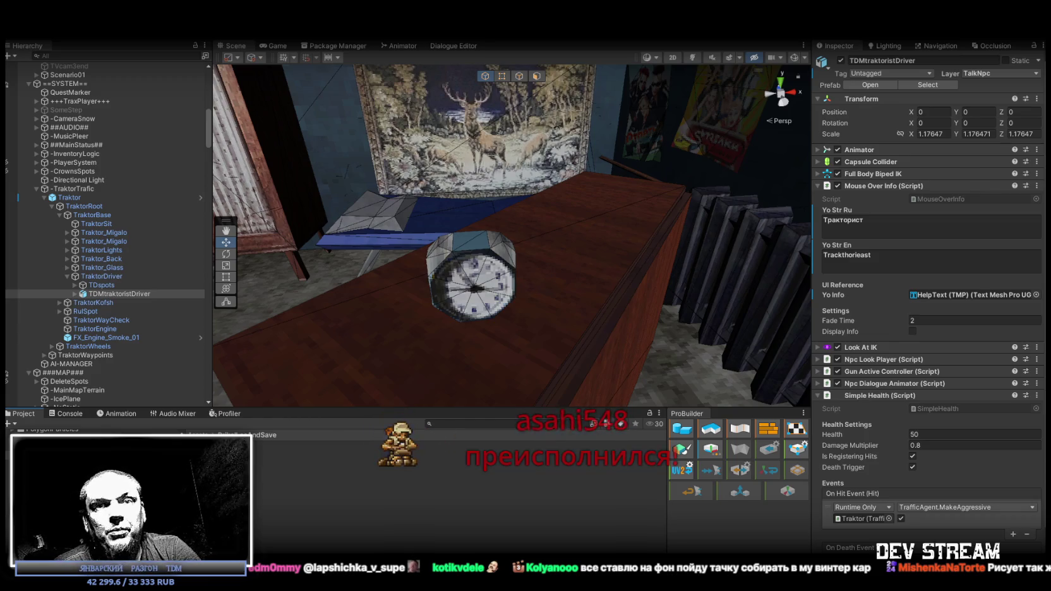
- Fly the Scene view out to the street and play-test, opening the in-game camcorder menu
{"action": "mouse_move", "coordinate": [552, 75]}
{"action": "left_mouse_down"}
{"action": "mouse_move", "coordinate": [521, 245]}
{"action": "mouse_move", "coordinate": [651, 189]}
{"action": "left_mouse_up"}
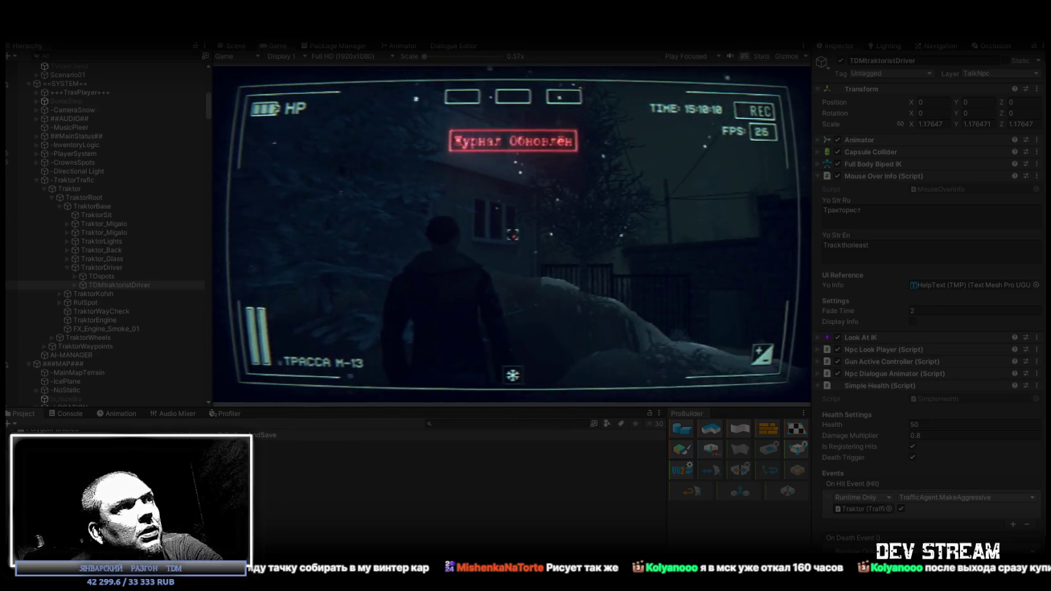
{"action": "key", "text": "Escape"}
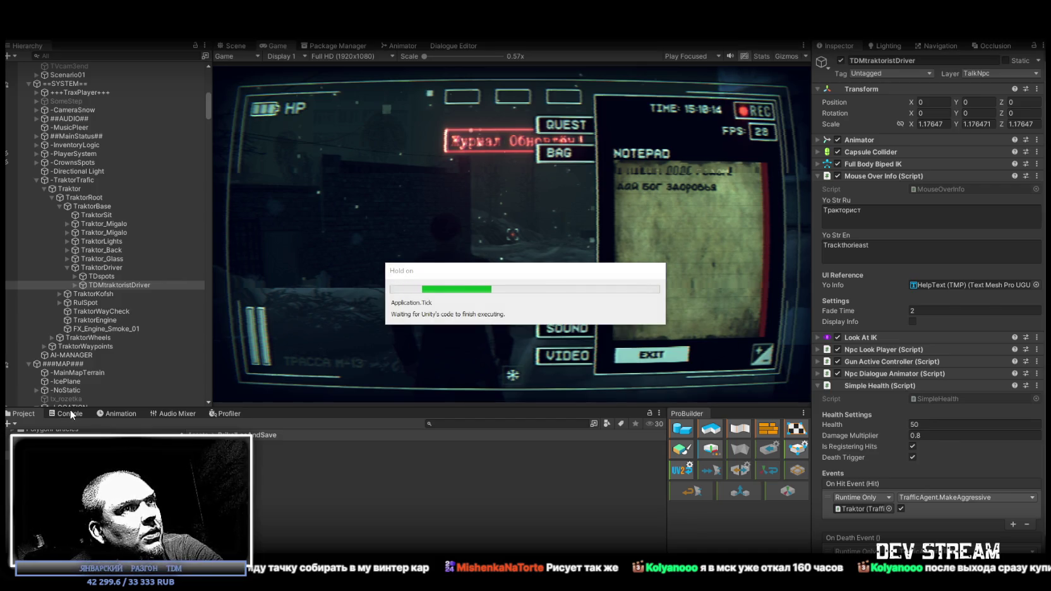
{"action": "left_click", "coordinate": [69, 414]}
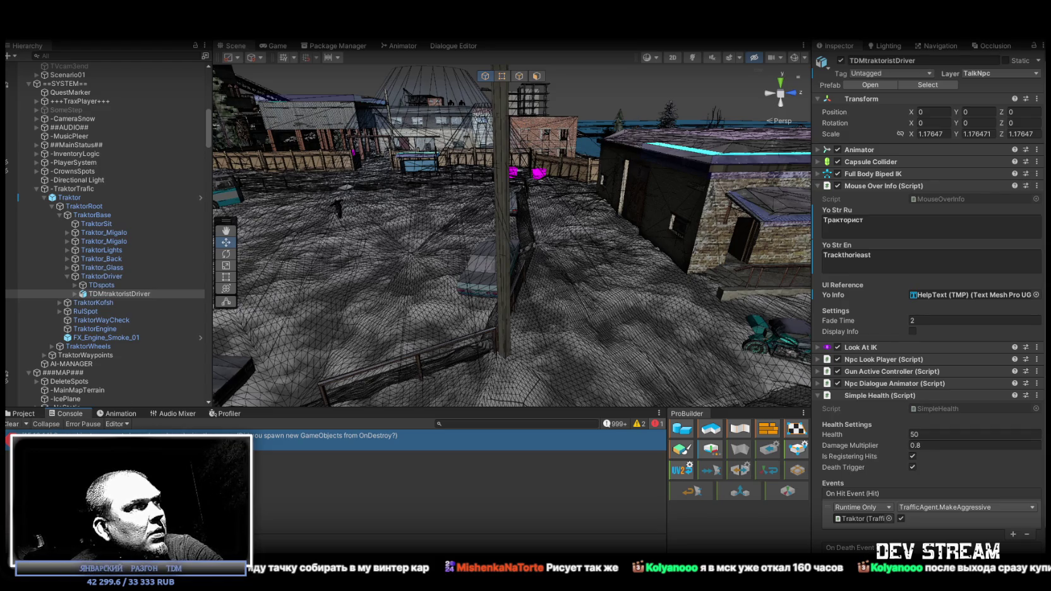
- Clear the Console errors and switch to the MouseOverInfo script's code
{"action": "left_click", "coordinate": [13, 424]}
{"action": "left_click", "coordinate": [22, 414]}
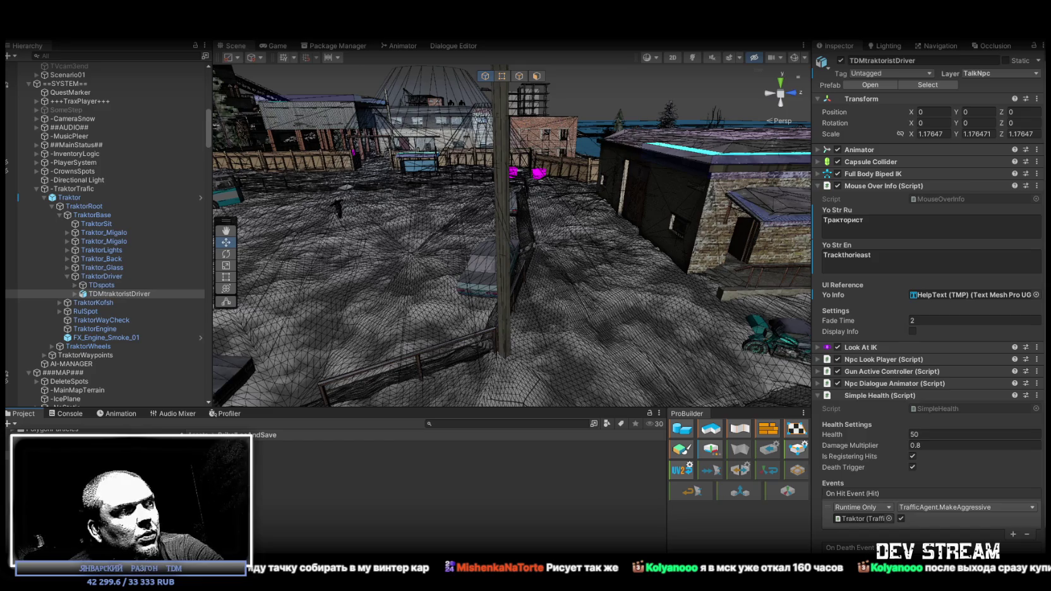
{"action": "key", "text": "alt+Tab"}
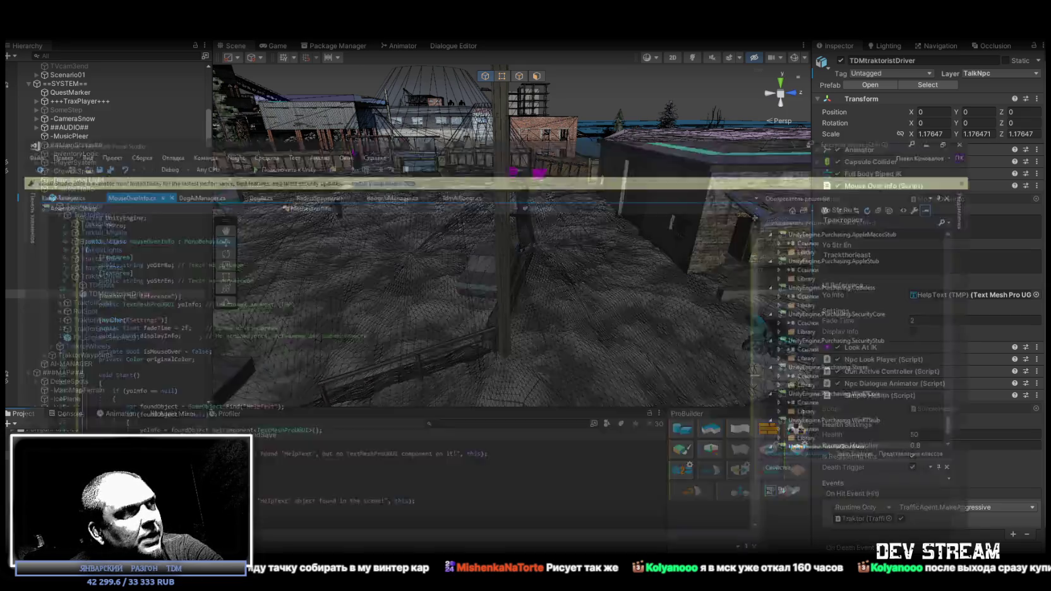
- Scroll through MouseOverInfo.cs, select all its code, then return to Unity
{"action": "scroll", "coordinate": [285, 360], "scroll_direction": "down", "scroll_amount": 20}
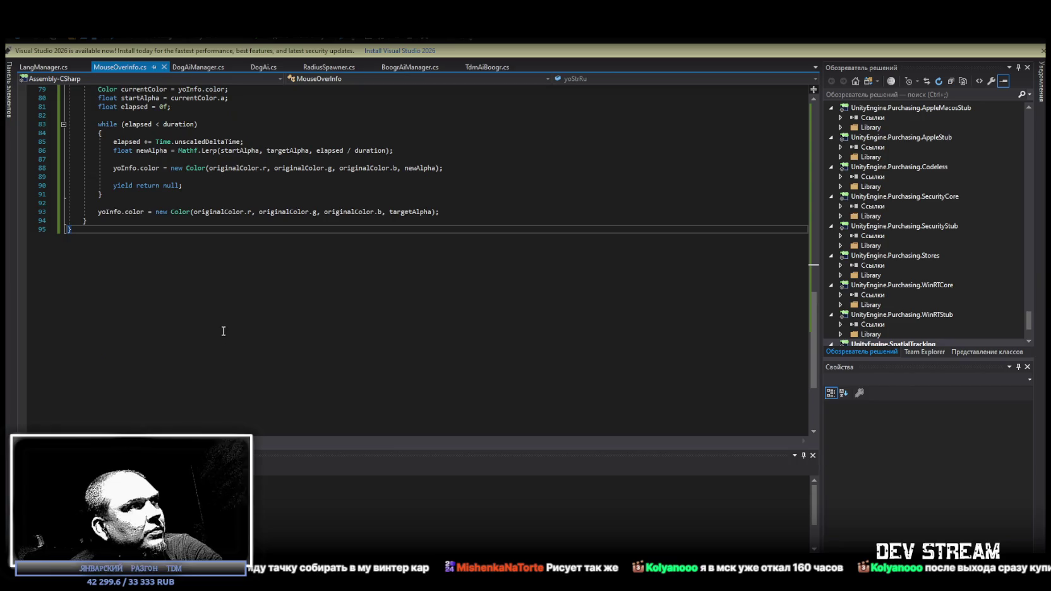
{"action": "key", "text": "ctrl+a"}
{"action": "key", "text": "alt+Tab"}
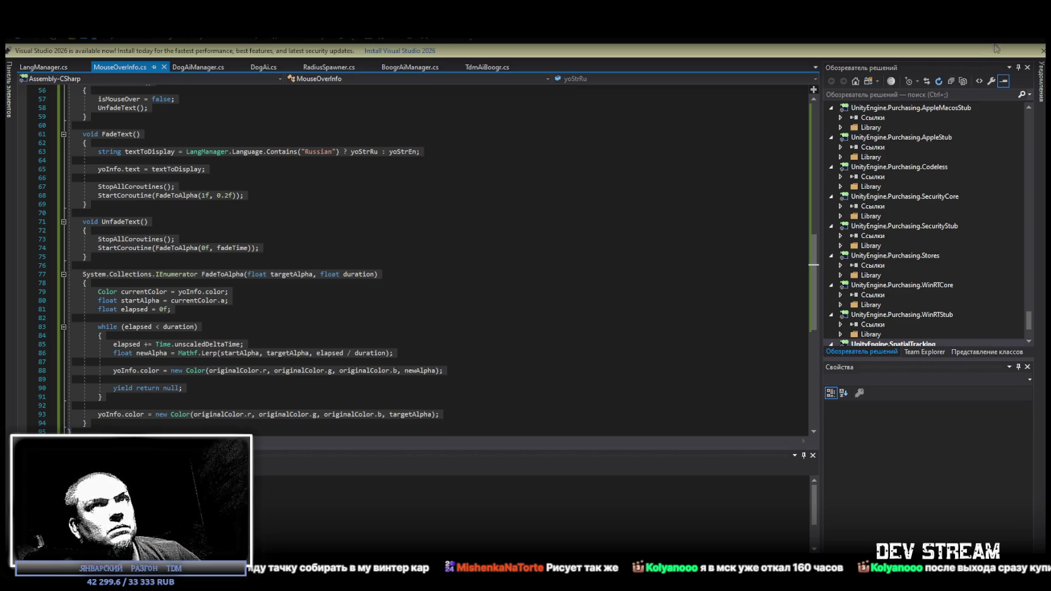
{"action": "key", "text": "alt+Tab"}
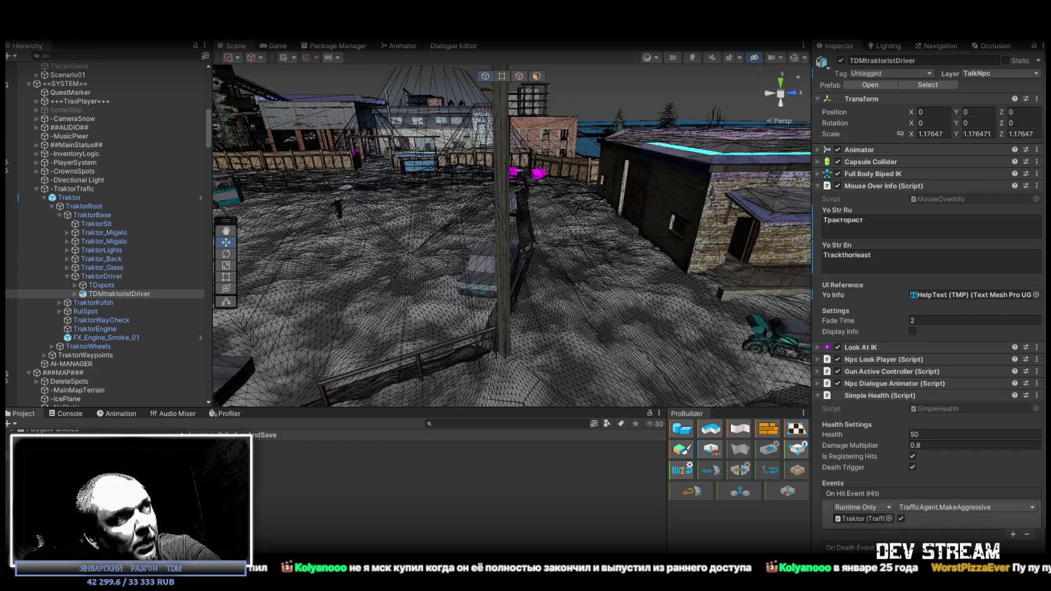
- Review MouseOverInfo.cs in Visual Studio and save it with Ctrl+S
{"action": "key", "text": "alt+Tab"}
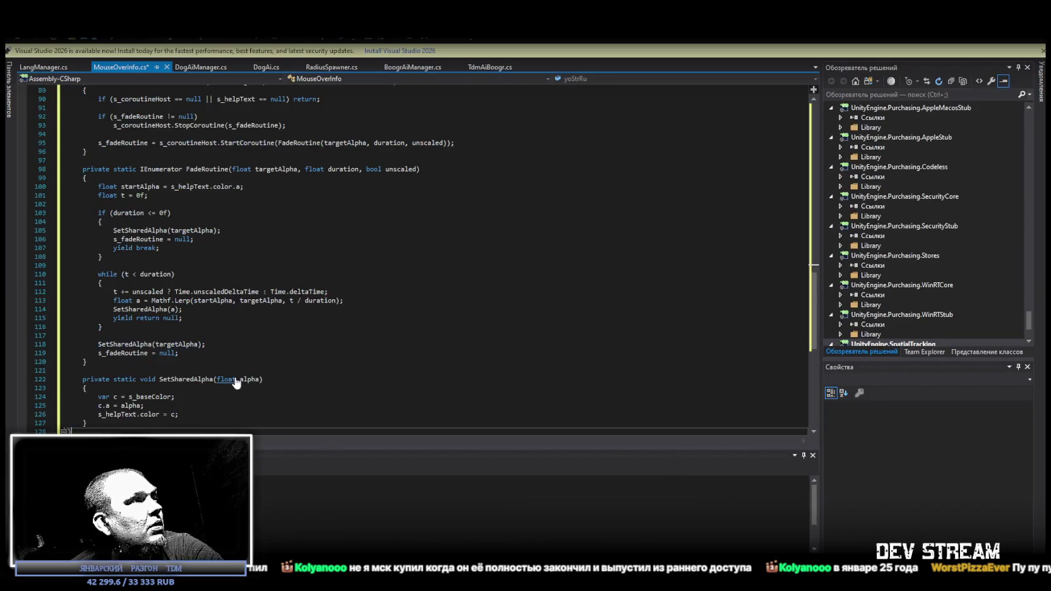
{"action": "scroll", "coordinate": [272, 364], "scroll_direction": "up", "scroll_amount": 16}
{"action": "scroll", "coordinate": [272, 363], "scroll_direction": "up", "scroll_amount": 13}
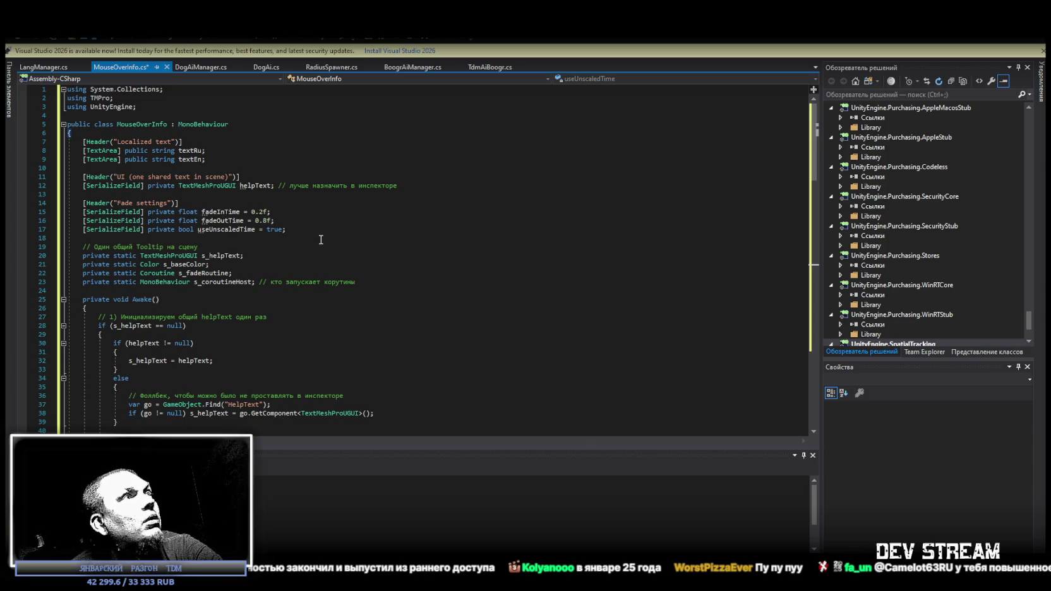
{"action": "scroll", "coordinate": [286, 235], "scroll_direction": "down", "scroll_amount": 4}
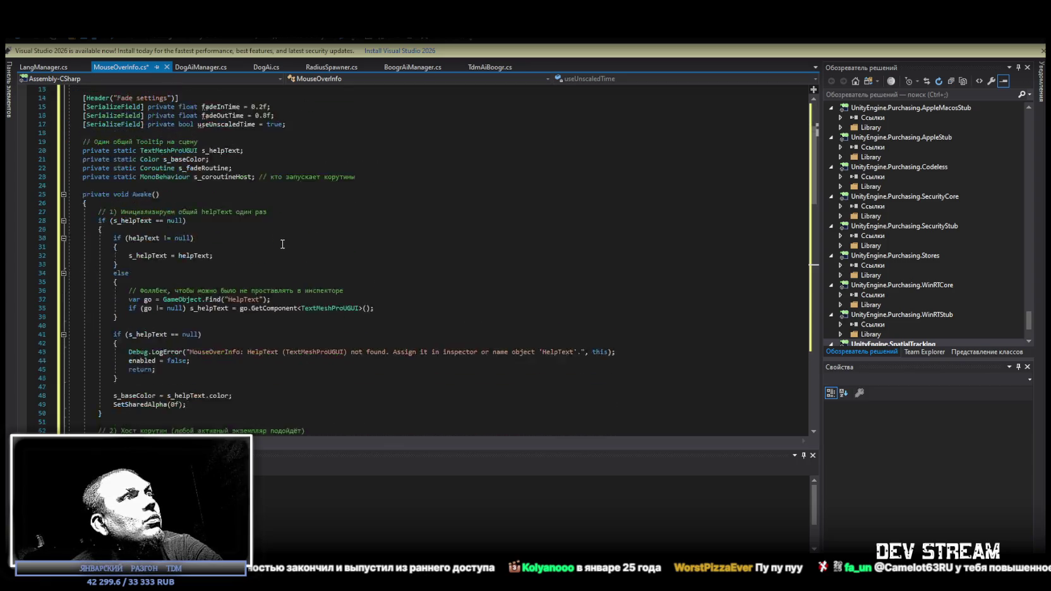
{"action": "scroll", "coordinate": [282, 244], "scroll_direction": "down", "scroll_amount": 4}
{"action": "scroll", "coordinate": [281, 253], "scroll_direction": "down", "scroll_amount": 20}
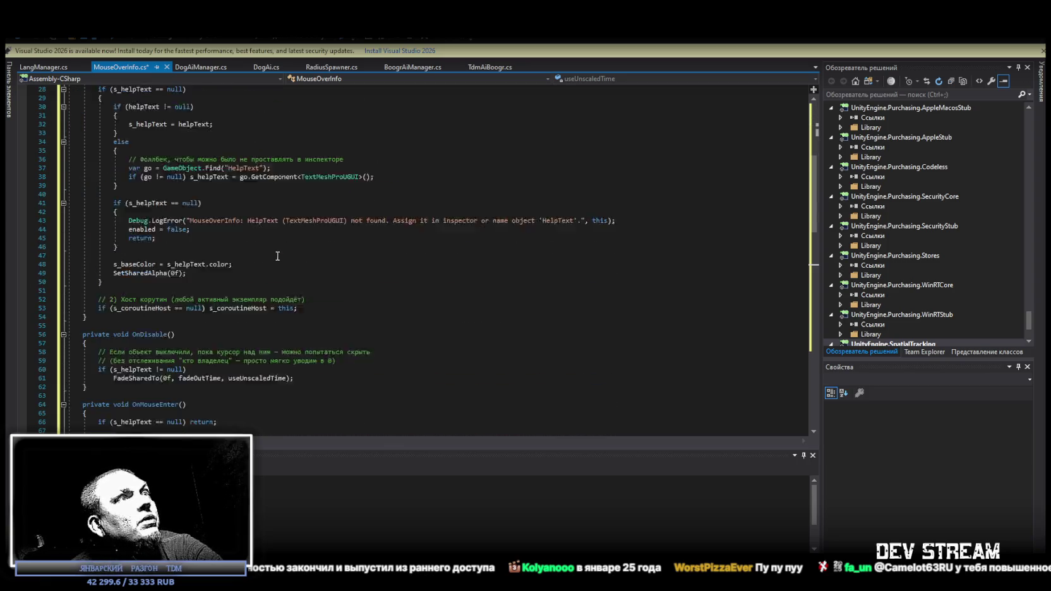
{"action": "scroll", "coordinate": [274, 261], "scroll_direction": "up", "scroll_amount": 6}
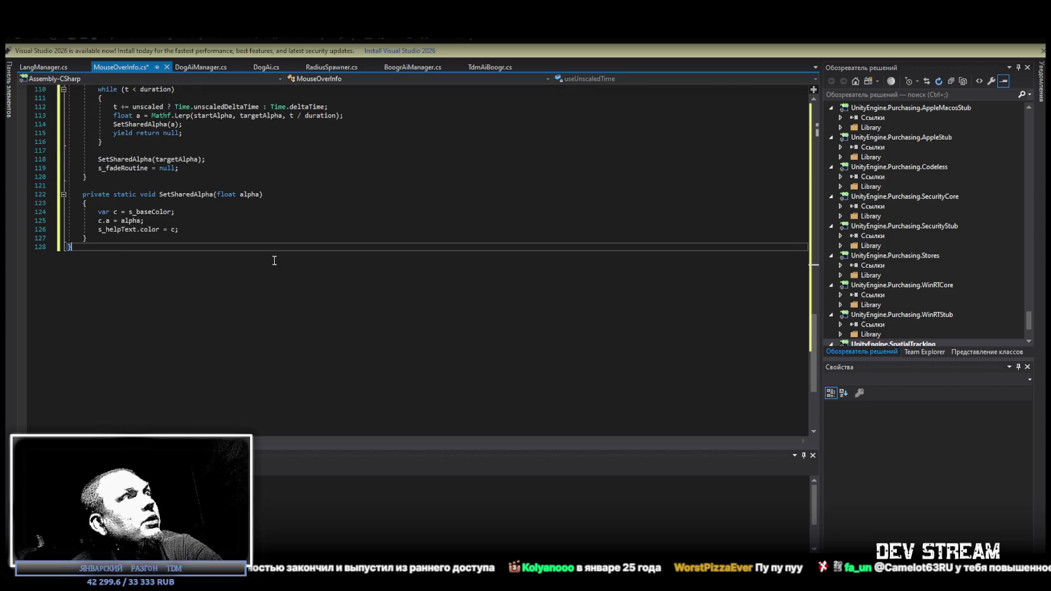
{"action": "scroll", "coordinate": [274, 260], "scroll_direction": "up", "scroll_amount": 5}
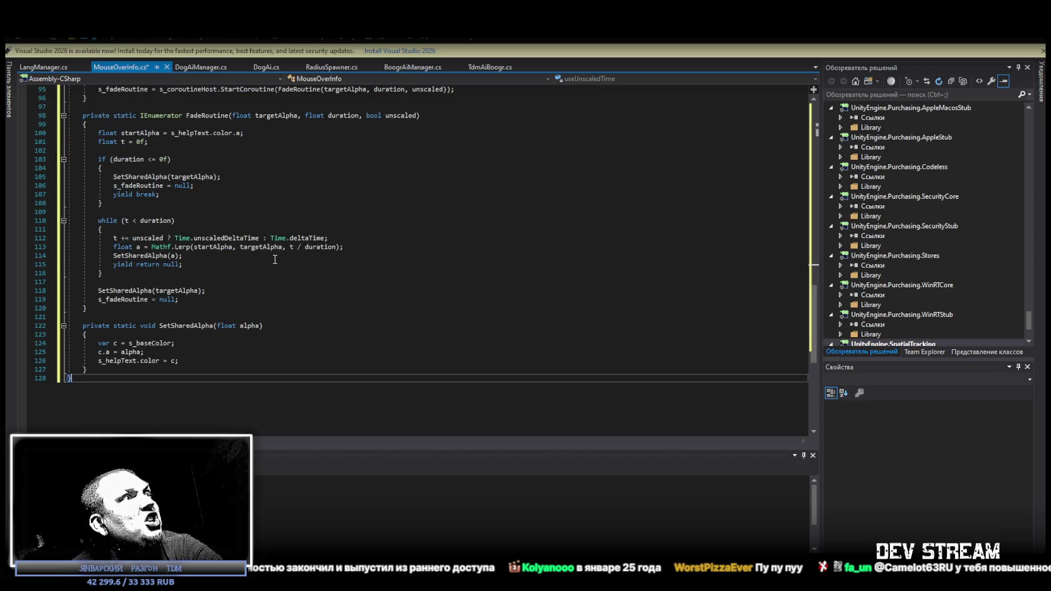
{"action": "scroll", "coordinate": [275, 260], "scroll_direction": "up", "scroll_amount": 9}
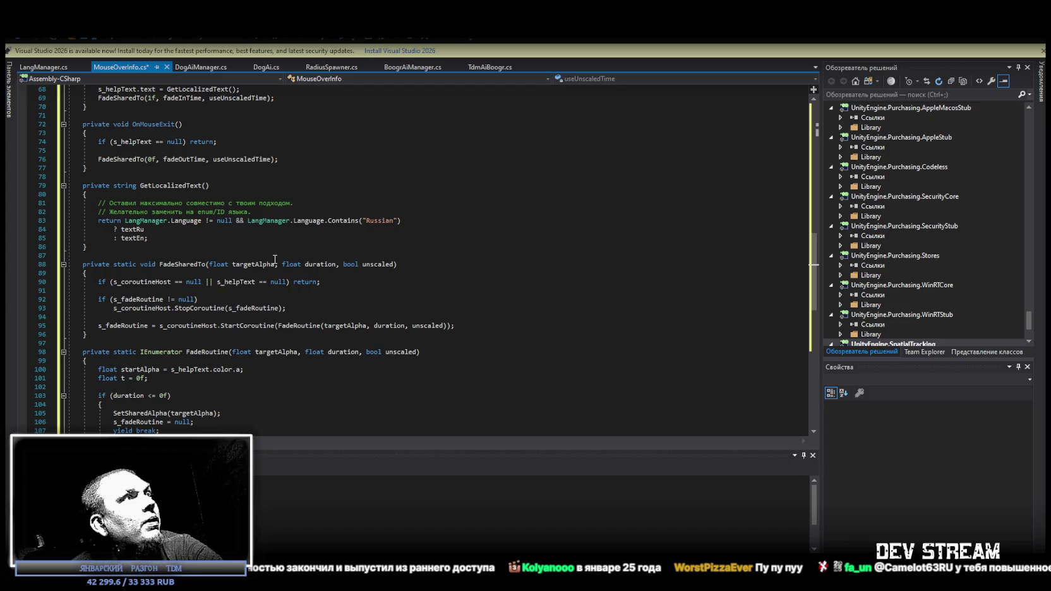
{"action": "scroll", "coordinate": [275, 259], "scroll_direction": "up", "scroll_amount": 4}
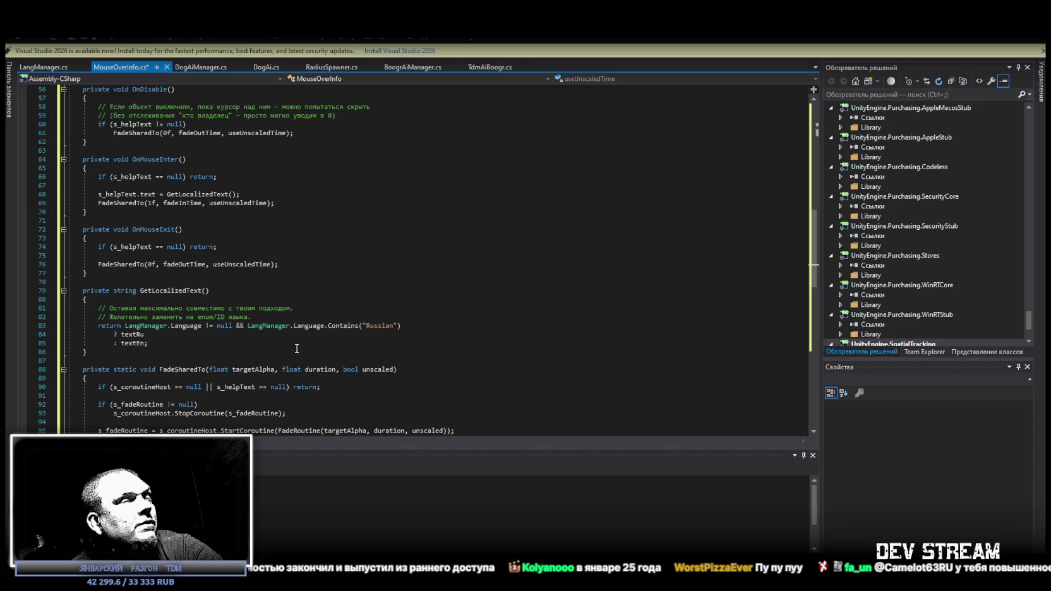
{"action": "key", "text": "ctrl+s"}
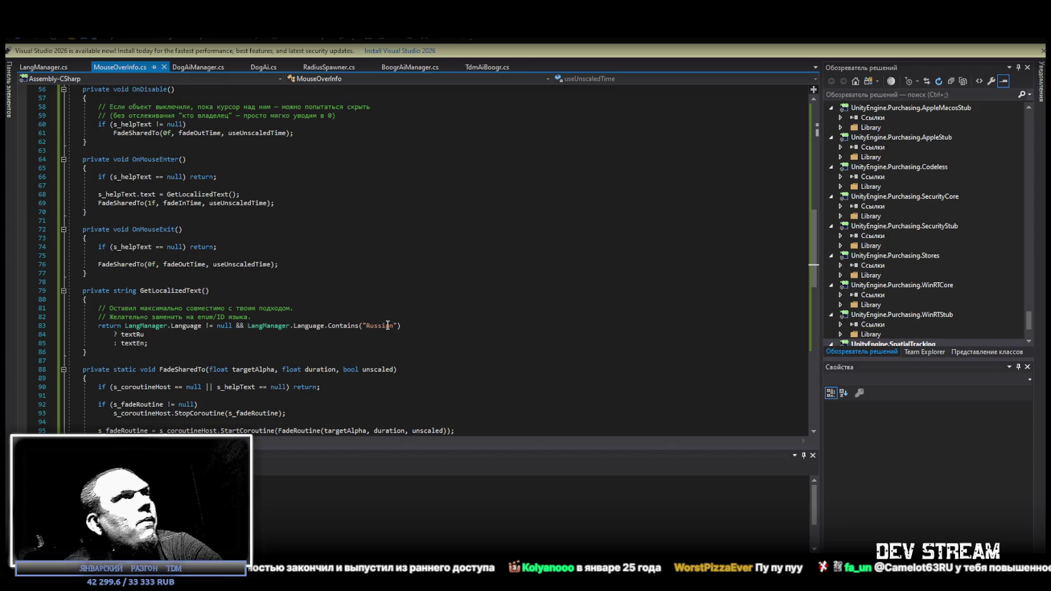
- Scroll back through the saved script and return to Unity so it recompiles
{"action": "scroll", "coordinate": [388, 322], "scroll_direction": "up", "scroll_amount": 6}
{"action": "scroll", "coordinate": [392, 310], "scroll_direction": "up", "scroll_amount": 4}
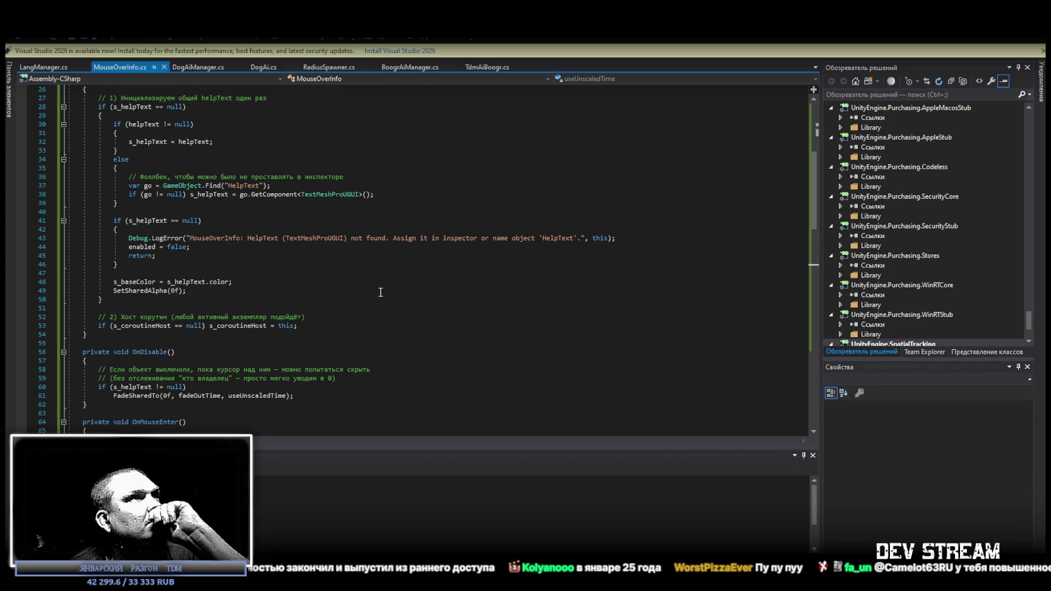
{"action": "scroll", "coordinate": [380, 292], "scroll_direction": "up", "scroll_amount": 2}
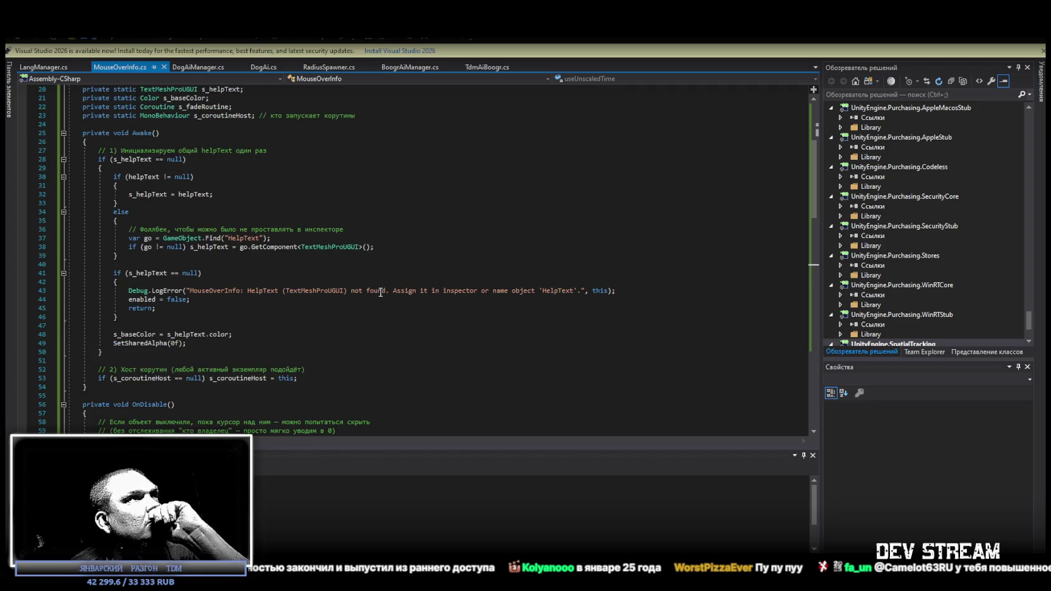
{"action": "scroll", "coordinate": [155, 290], "scroll_direction": "up", "scroll_amount": 1}
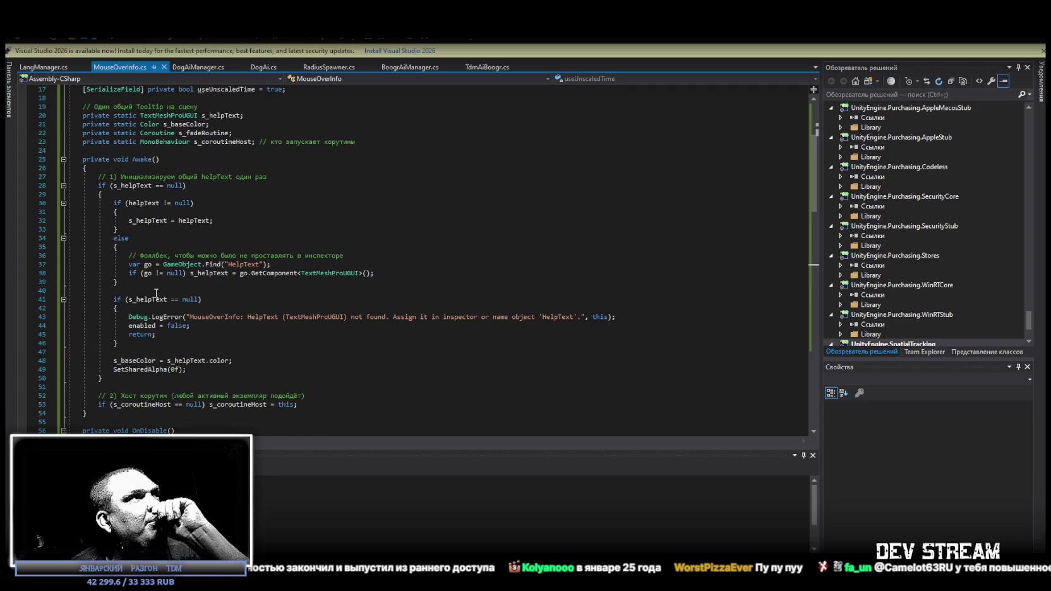
{"action": "scroll", "coordinate": [182, 275], "scroll_direction": "up", "scroll_amount": 4}
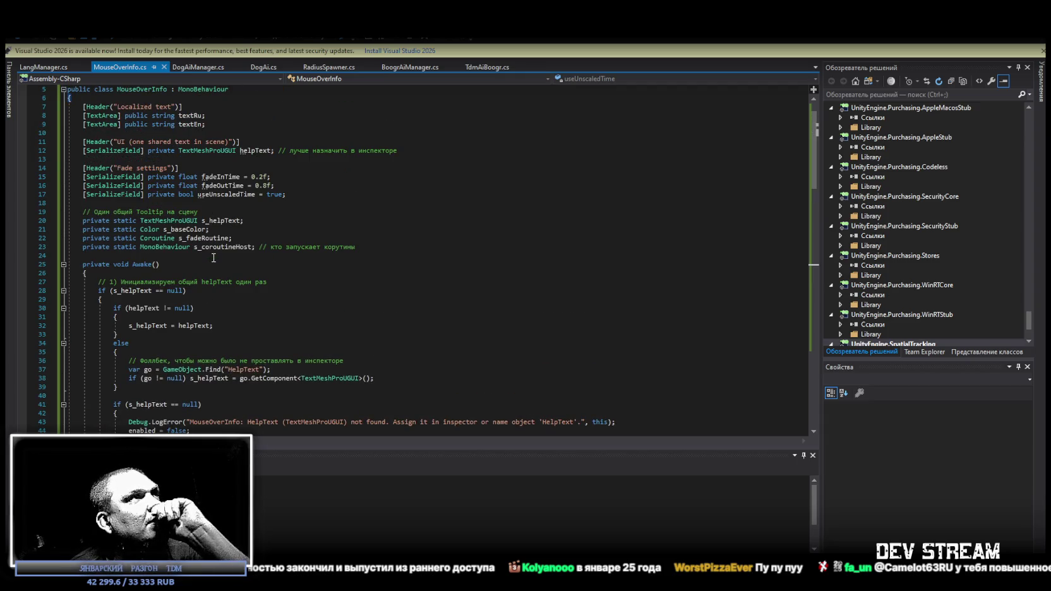
{"action": "scroll", "coordinate": [214, 258], "scroll_direction": "up", "scroll_amount": 1}
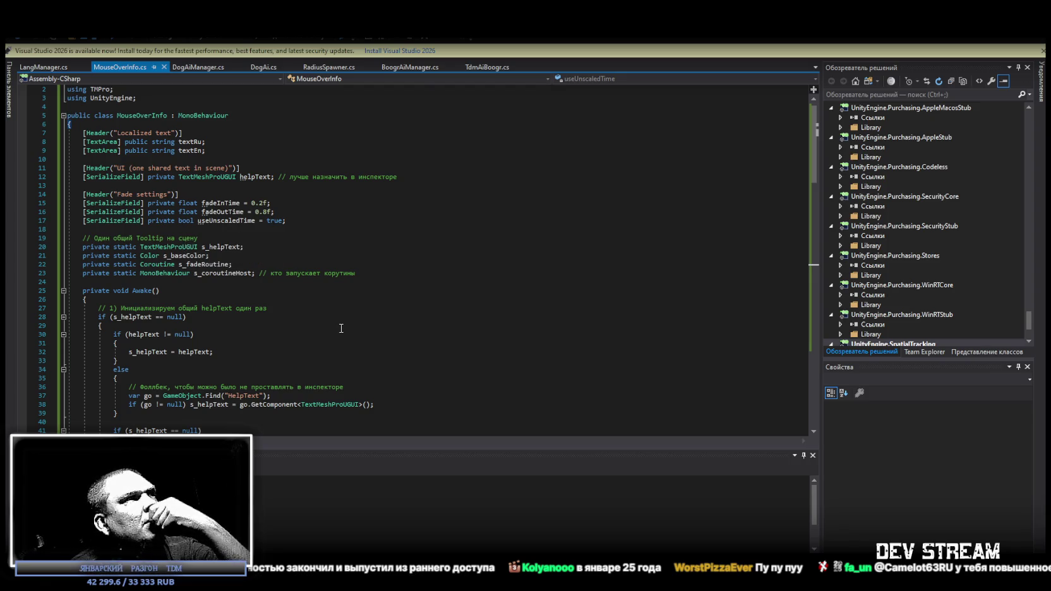
{"action": "scroll", "coordinate": [341, 328], "scroll_direction": "down", "scroll_amount": 3}
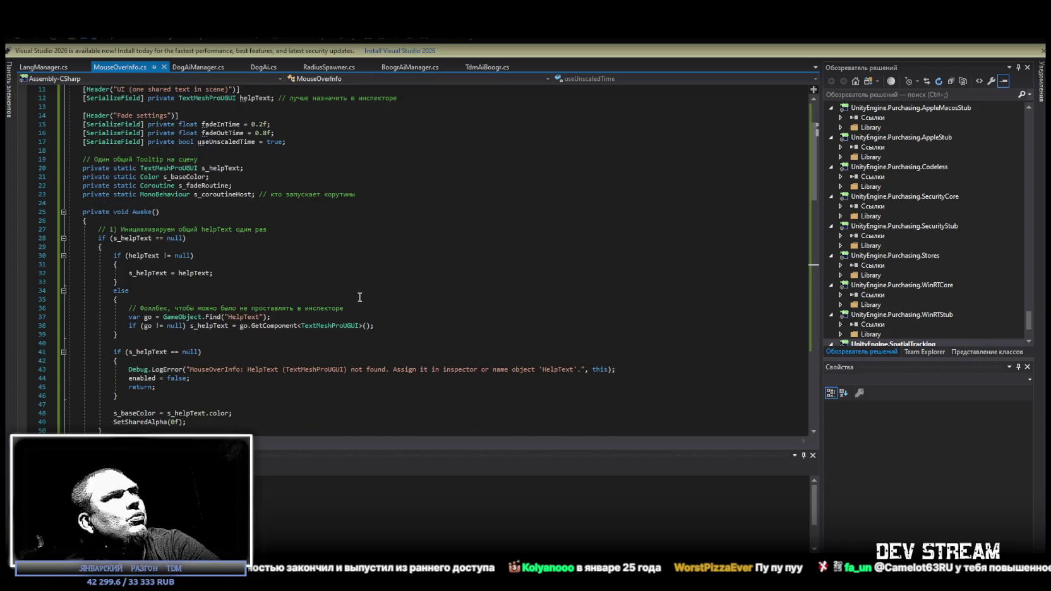
{"action": "scroll", "coordinate": [359, 298], "scroll_direction": "up", "scroll_amount": 4}
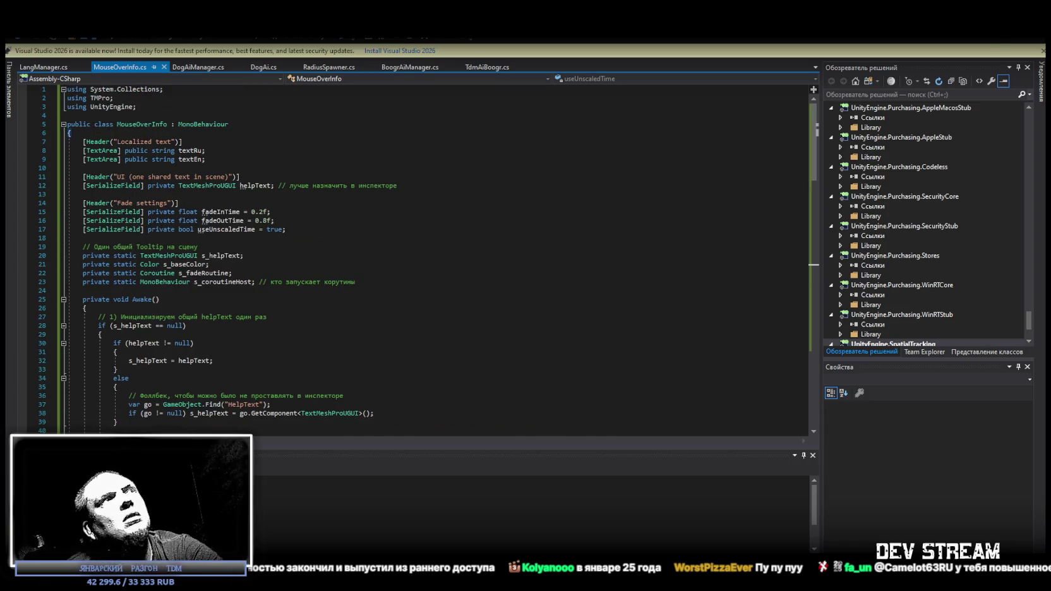
{"action": "key", "text": "alt+Tab"}
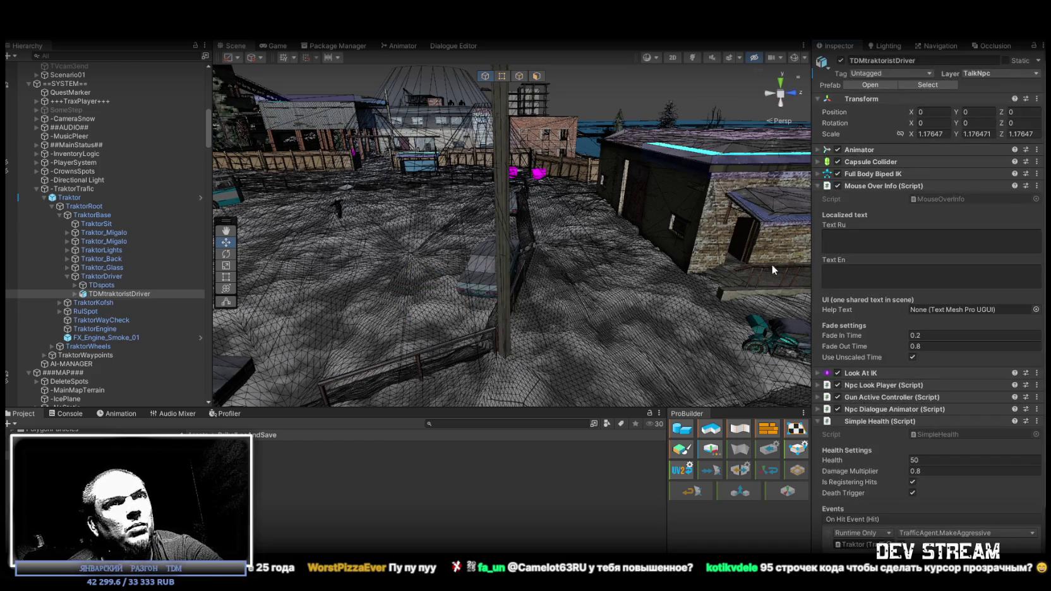
- Assign HelpText (TMP) as TDMtraktoristDriver's Help Text via the object picker
{"action": "scroll", "coordinate": [928, 297], "scroll_direction": "down", "scroll_amount": 3}
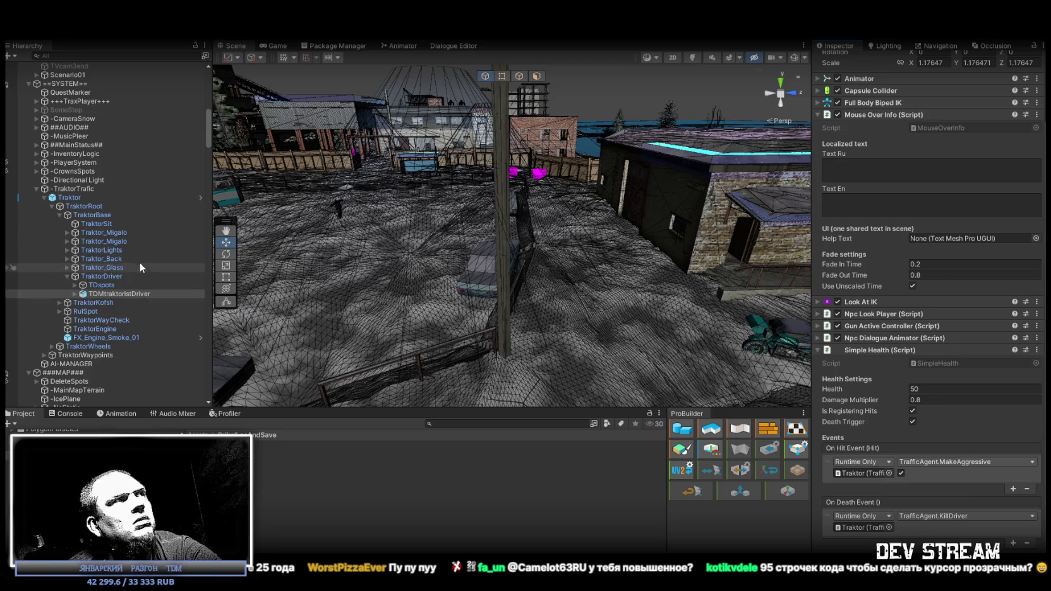
{"action": "left_click", "coordinate": [1037, 239]}
{"action": "type", "text": "руд"}
{"action": "key", "text": "BackSpace"}
{"action": "key", "text": "BackSpace"}
{"action": "key", "text": "BackSpace"}
{"action": "type", "text": "help"}
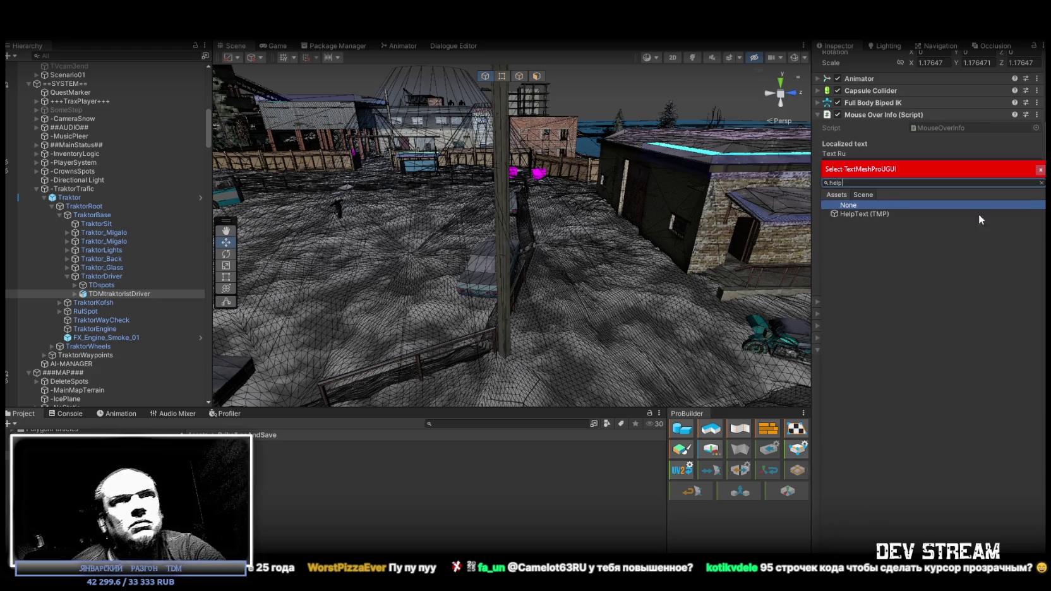
{"action": "double_click", "coordinate": [864, 222]}
{"action": "scroll", "coordinate": [101, 253], "scroll_direction": "down", "scroll_amount": 15}
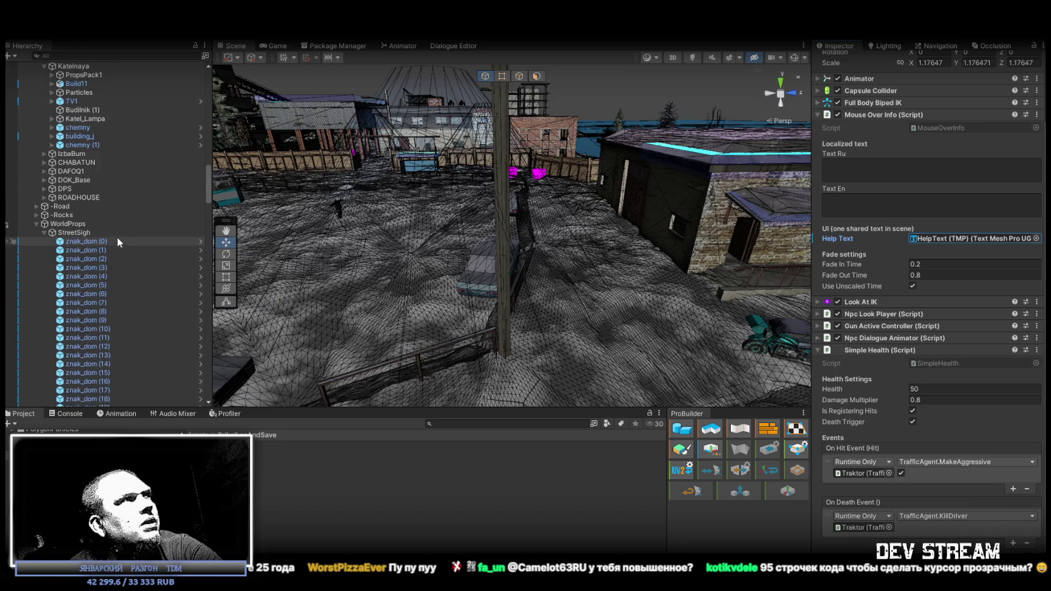
{"action": "scroll", "coordinate": [117, 236], "scroll_direction": "up", "scroll_amount": 10}
{"action": "scroll", "coordinate": [126, 233], "scroll_direction": "up", "scroll_amount": 5}
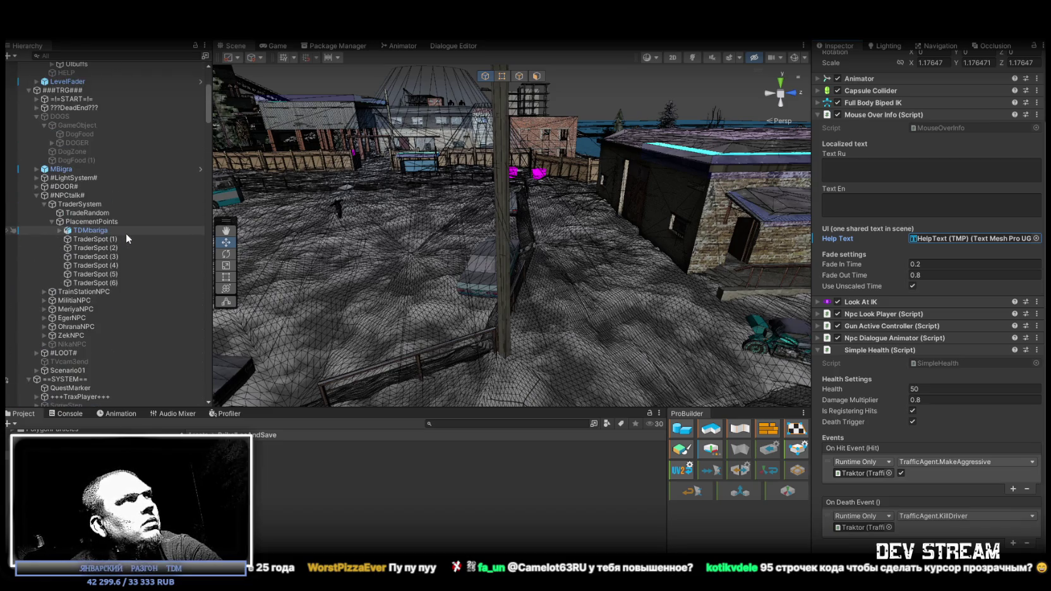
{"action": "scroll", "coordinate": [114, 218], "scroll_direction": "up", "scroll_amount": 3}
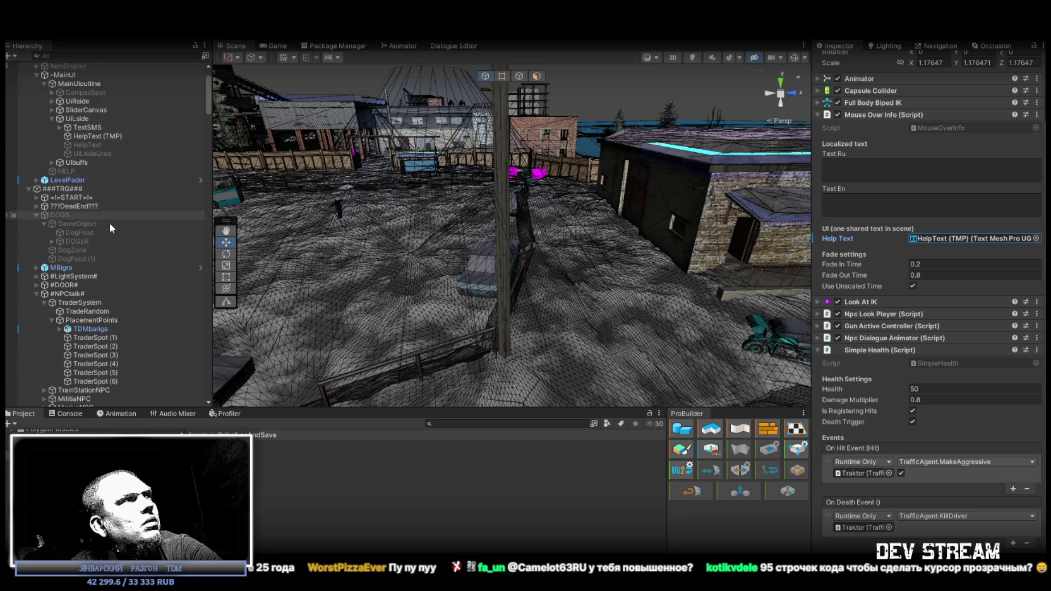
- Select TDMbariga and assign HelpText (TMP) as its Help Text as well
{"action": "left_click", "coordinate": [92, 328]}
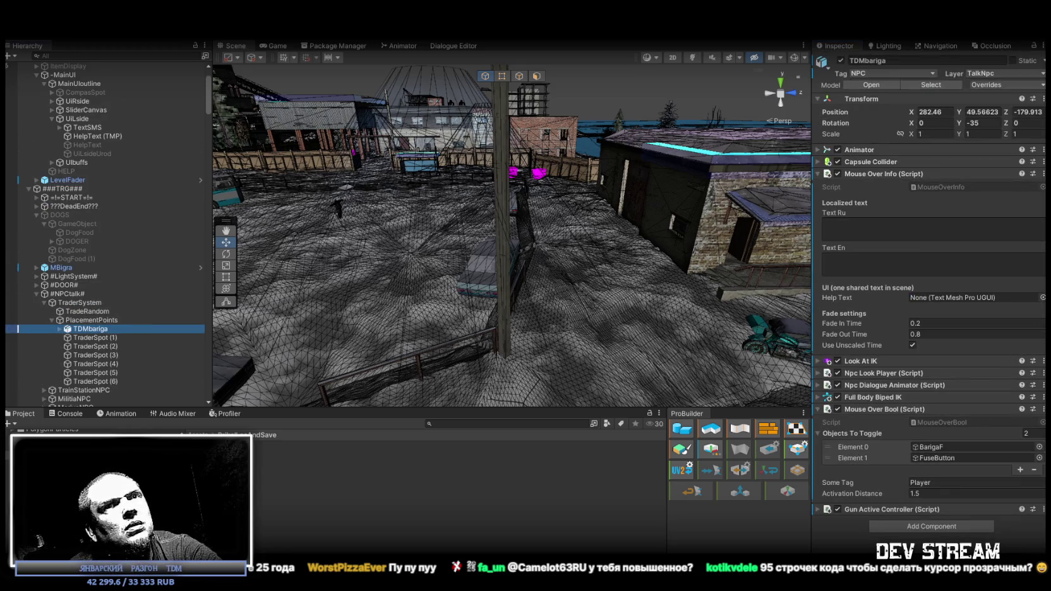
{"action": "left_click", "coordinate": [1043, 297]}
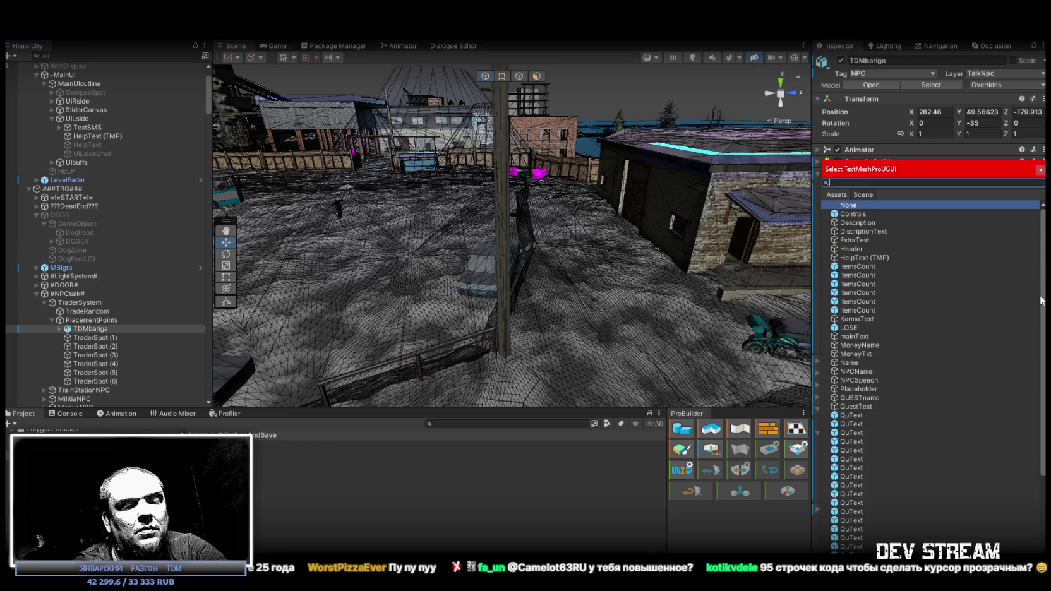
{"action": "type", "text": "help"}
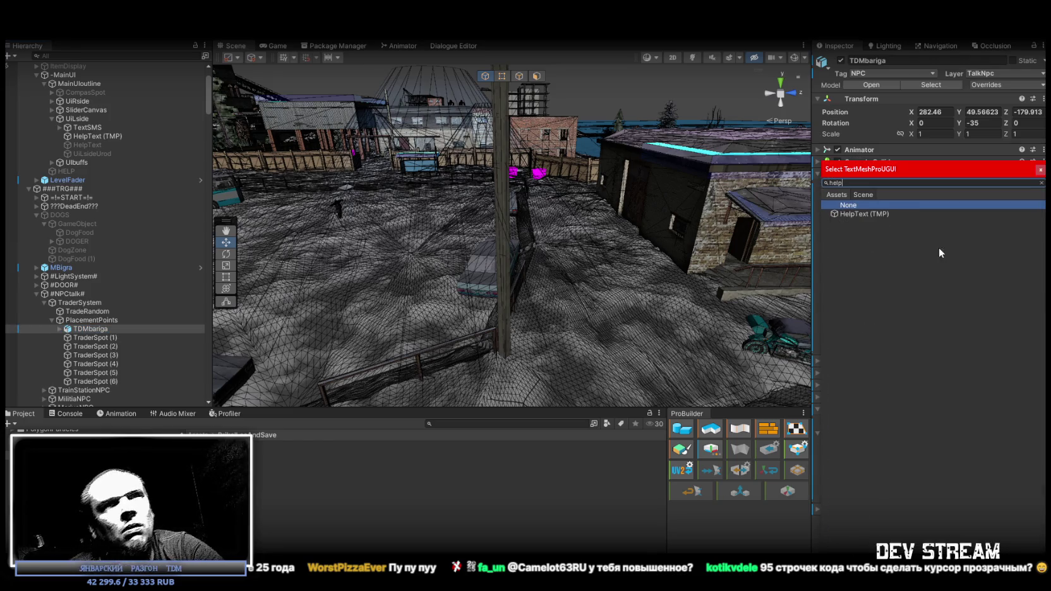
{"action": "double_click", "coordinate": [873, 215]}
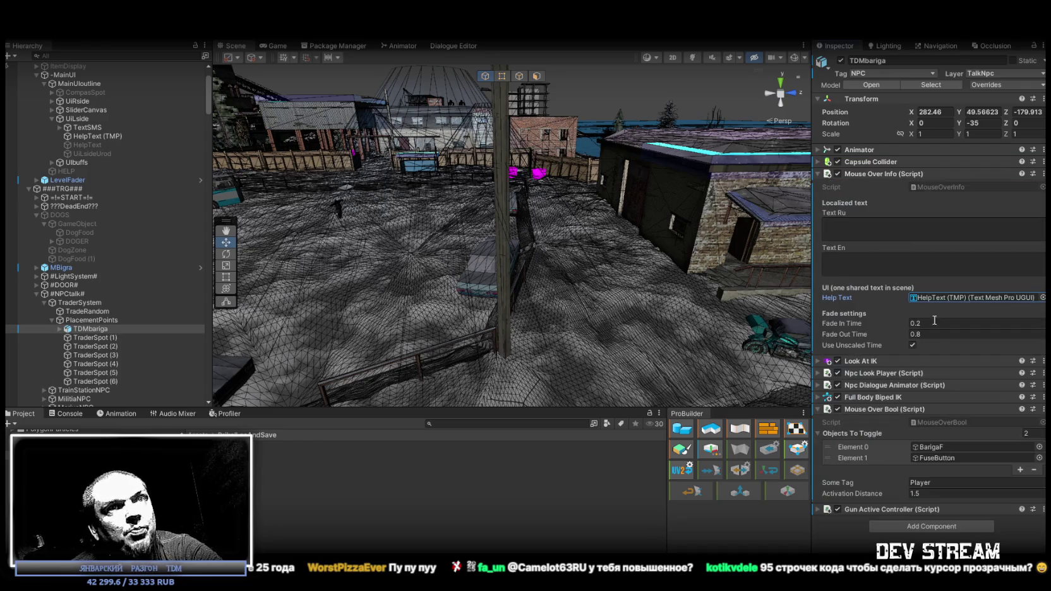
{"action": "left_click", "coordinate": [932, 332]}
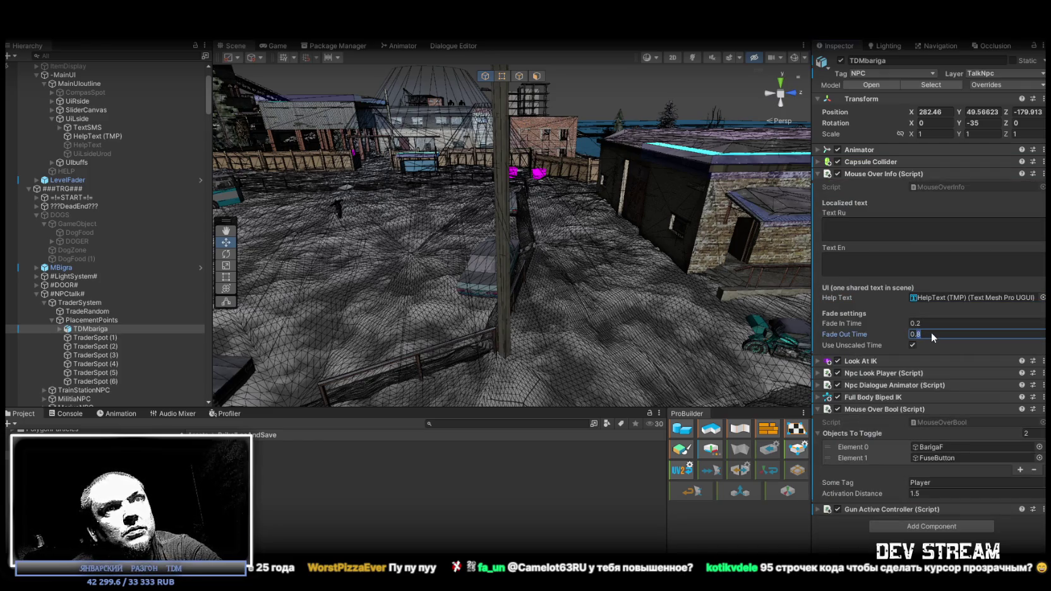
{"action": "scroll", "coordinate": [164, 300], "scroll_direction": "down", "scroll_amount": 10}
{"action": "left_click", "coordinate": [113, 261], "text": "ctrl"}
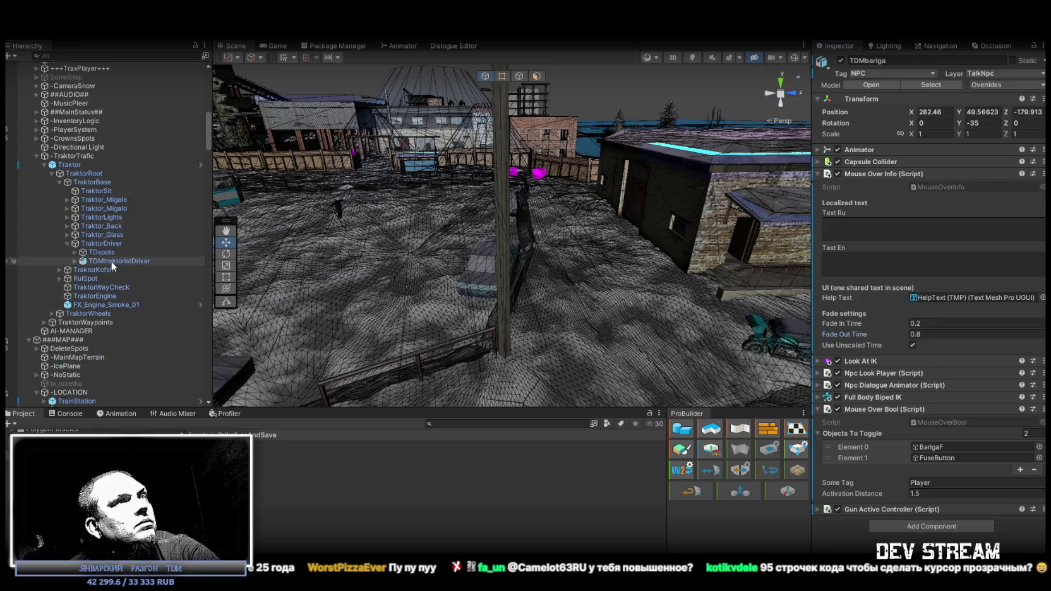
- Set both NPCs' Fade Out Time to 0.4 and Fade In Time to 0.1
{"action": "left_click", "coordinate": [960, 346]}
{"action": "type", "text": "0.4"}
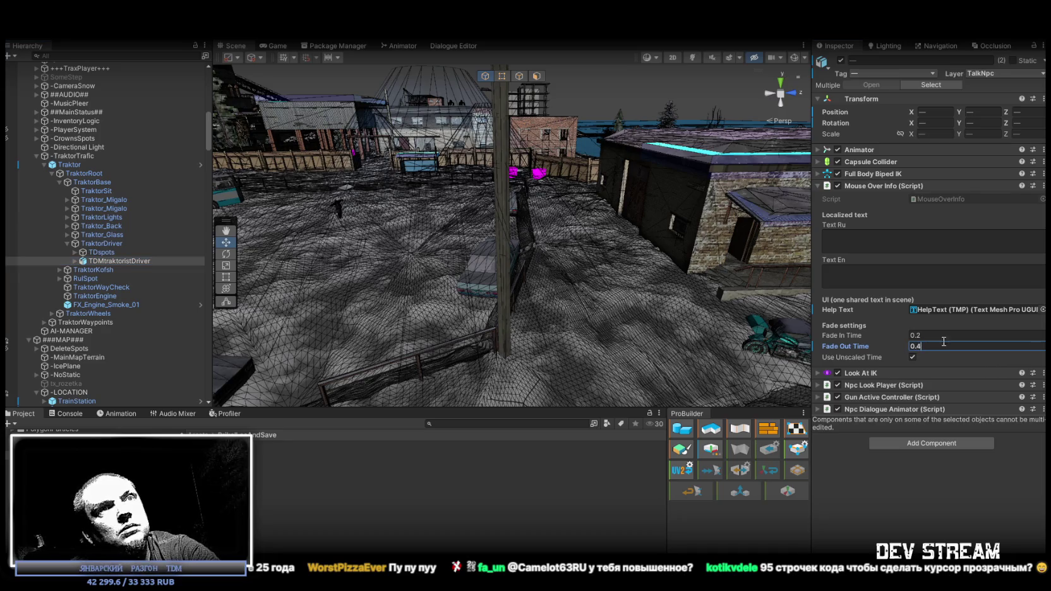
{"action": "left_click", "coordinate": [919, 336]}
{"action": "type", "text": "0.1"}
{"action": "left_click", "coordinate": [847, 474]}
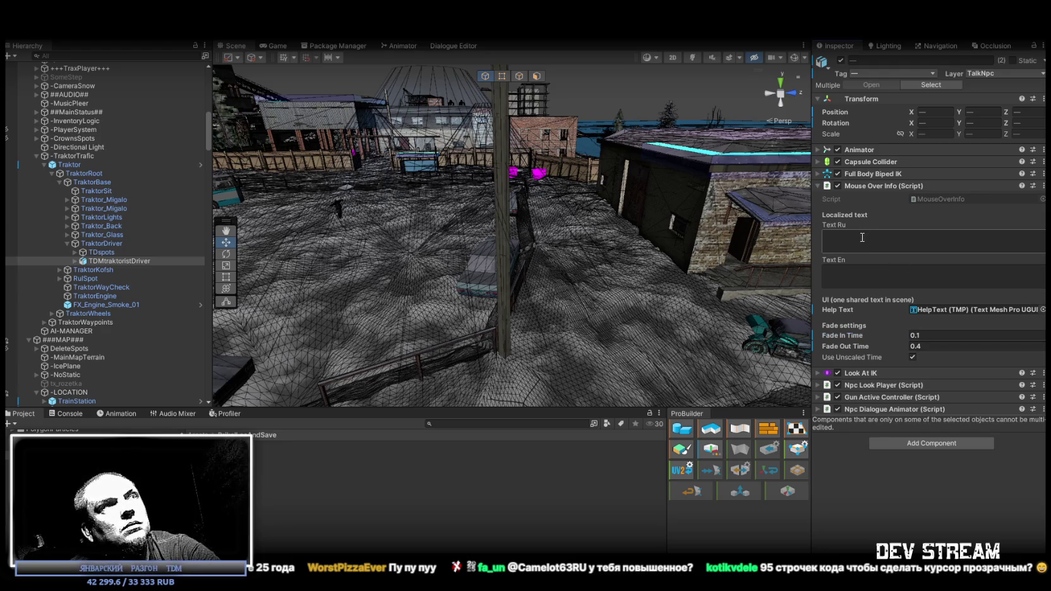
- Give TDMbariga the hover texts 'Барыга' (Russian) and 'Bariga' (English)
{"action": "left_click", "coordinate": [98, 252]}
{"action": "left_click", "coordinate": [101, 261]}
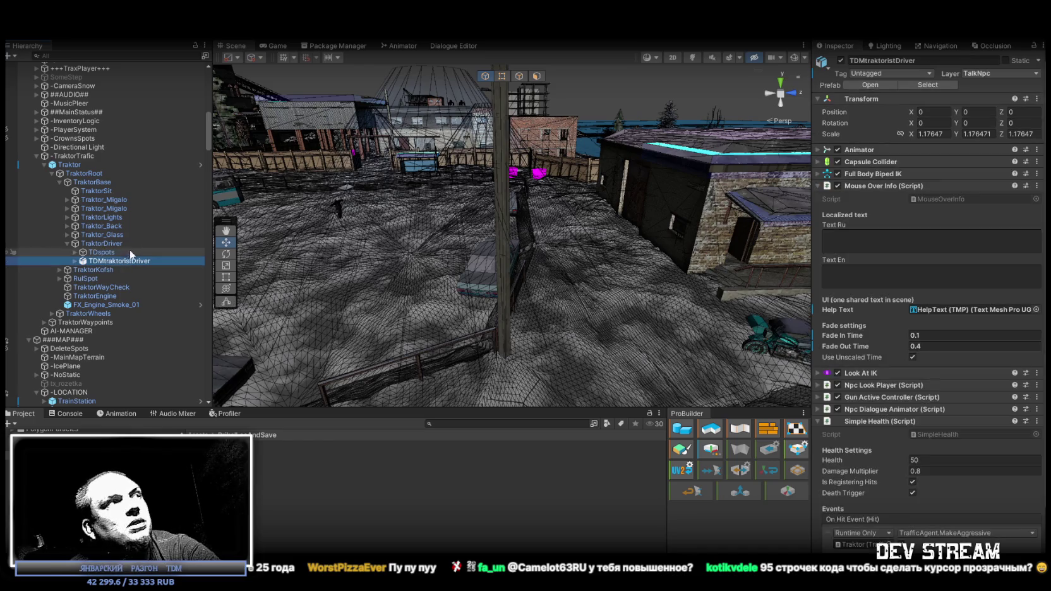
{"action": "scroll", "coordinate": [131, 195], "scroll_direction": "up", "scroll_amount": 10}
{"action": "left_click", "coordinate": [98, 231]}
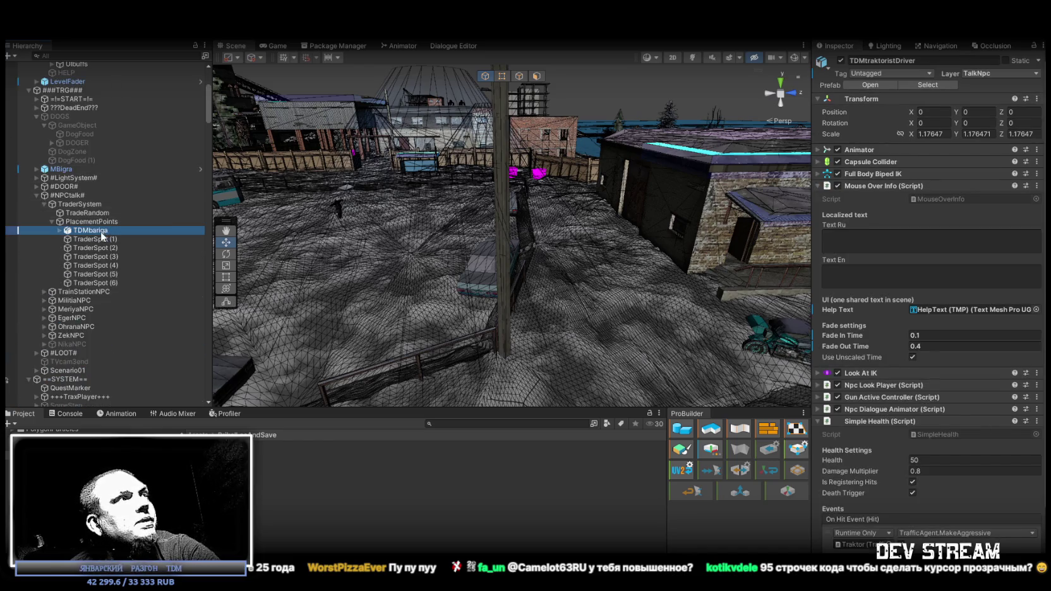
{"action": "left_click", "coordinate": [856, 229]}
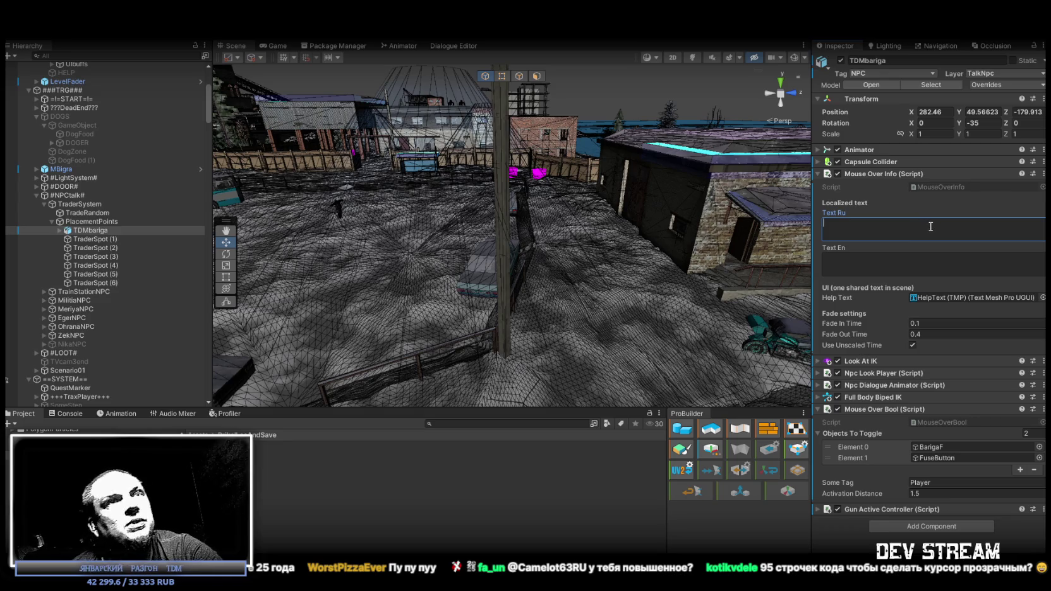
{"action": "type", "text": "фыв"}
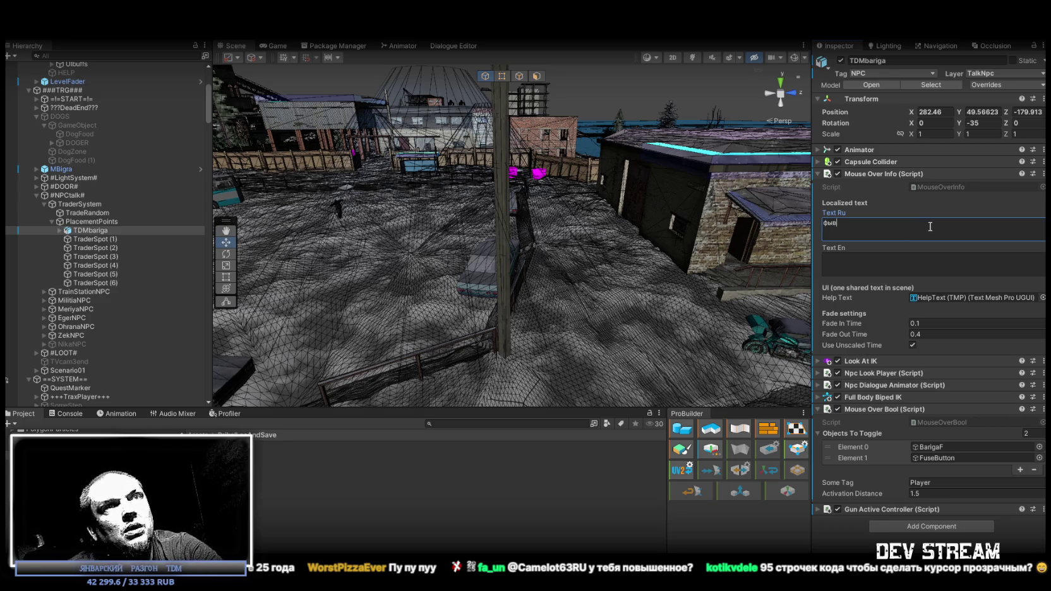
{"action": "key", "text": "BackSpace"}
{"action": "key", "text": "BackSpace"}
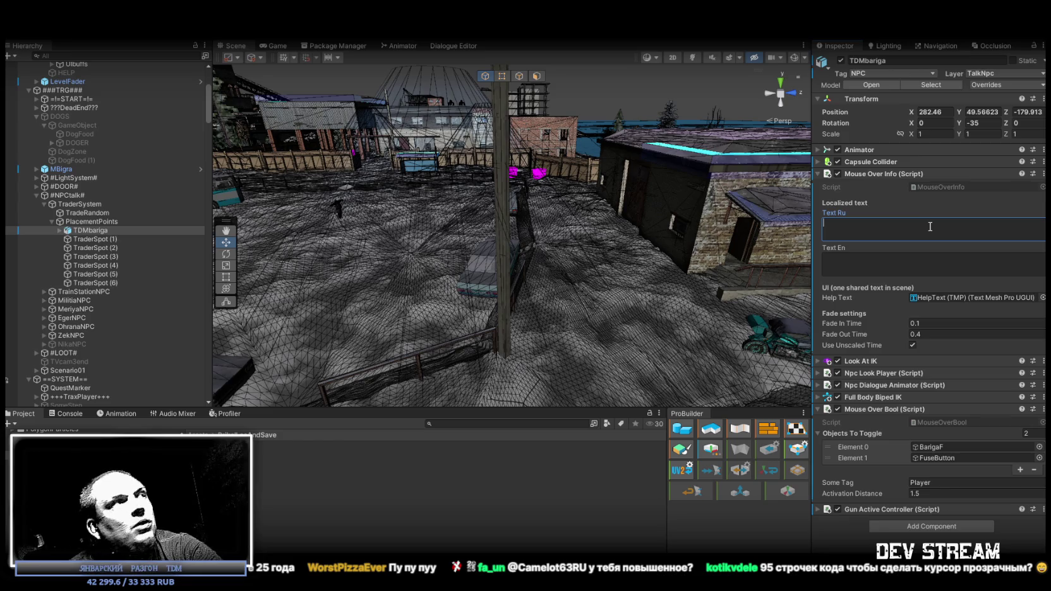
{"action": "type", "text": "Барыга"}
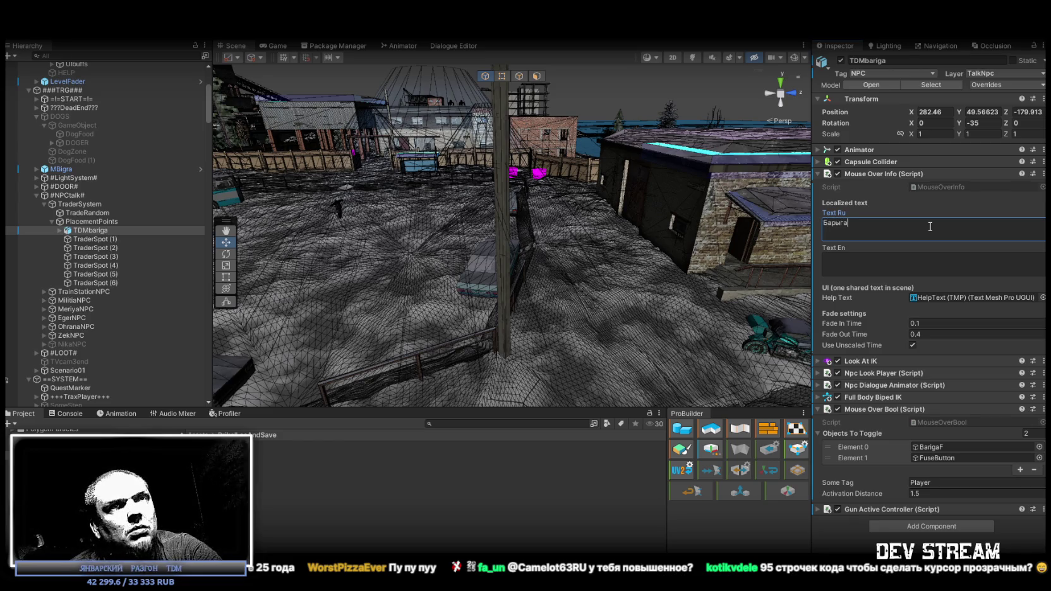
{"action": "left_click", "coordinate": [899, 257]}
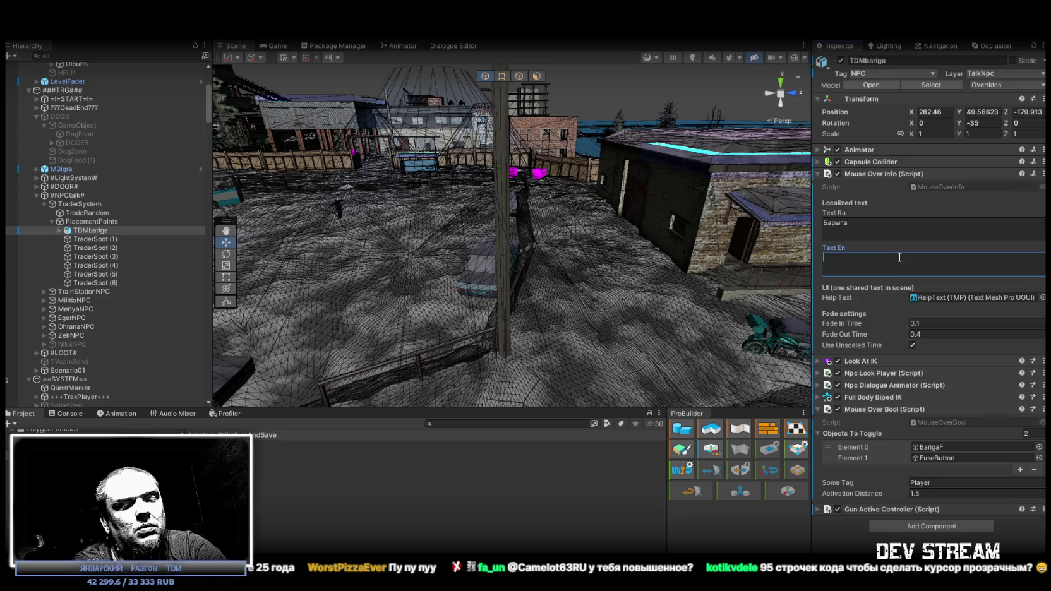
{"action": "type", "text": "Bariga"}
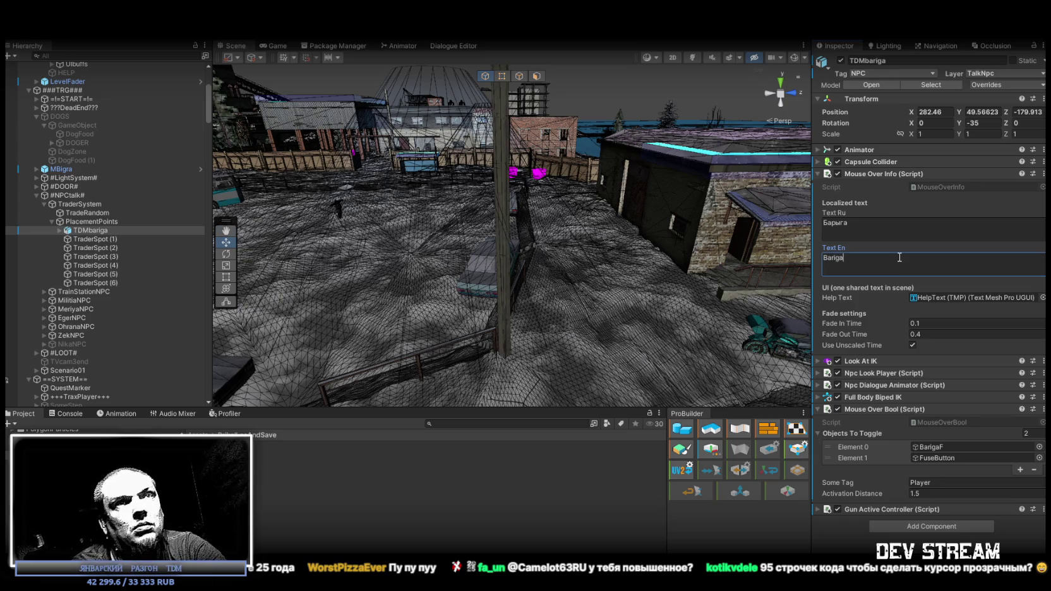
- Give TDMtraktoristDriver the hover texts 'Тракторист' (Russian) and 'Trackthoreast' (English)
{"action": "scroll", "coordinate": [89, 245], "scroll_direction": "down", "scroll_amount": 8}
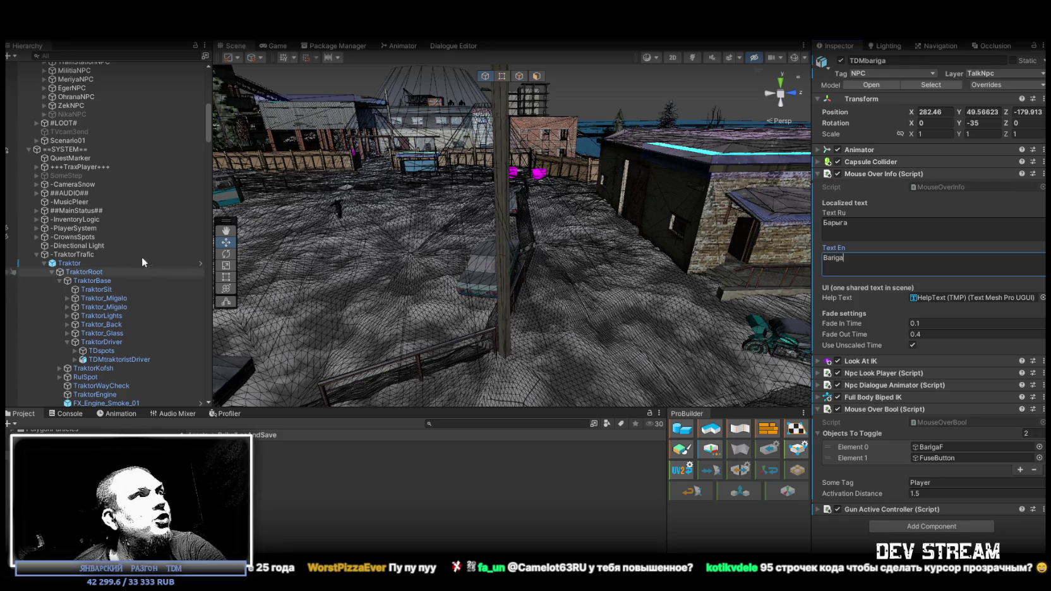
{"action": "scroll", "coordinate": [126, 267], "scroll_direction": "down", "scroll_amount": 4}
{"action": "left_click", "coordinate": [104, 261]}
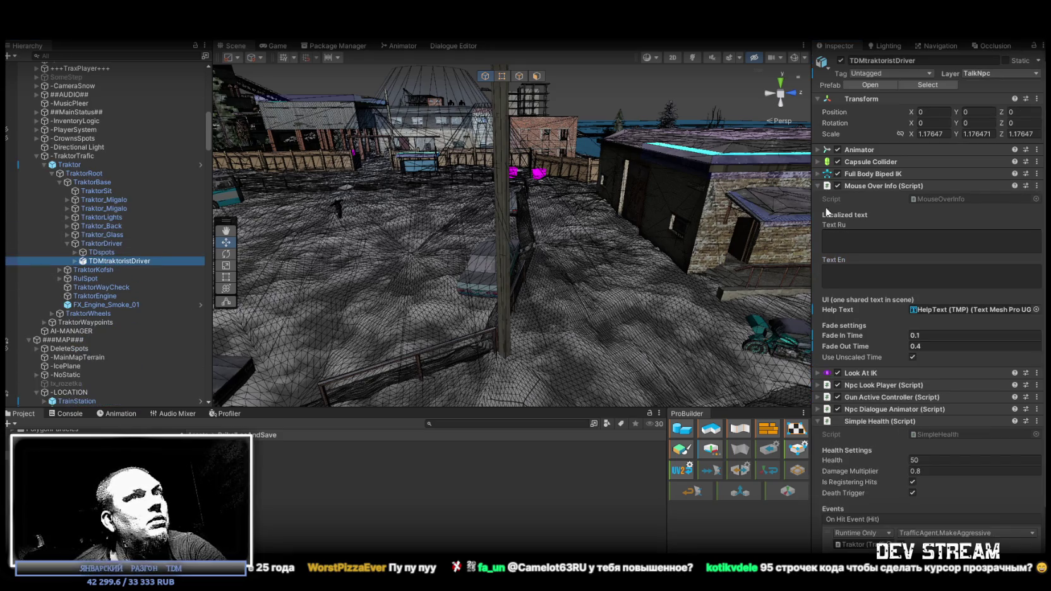
{"action": "left_click", "coordinate": [881, 245]}
{"action": "type", "text": "Nhfrnjhbcn"}
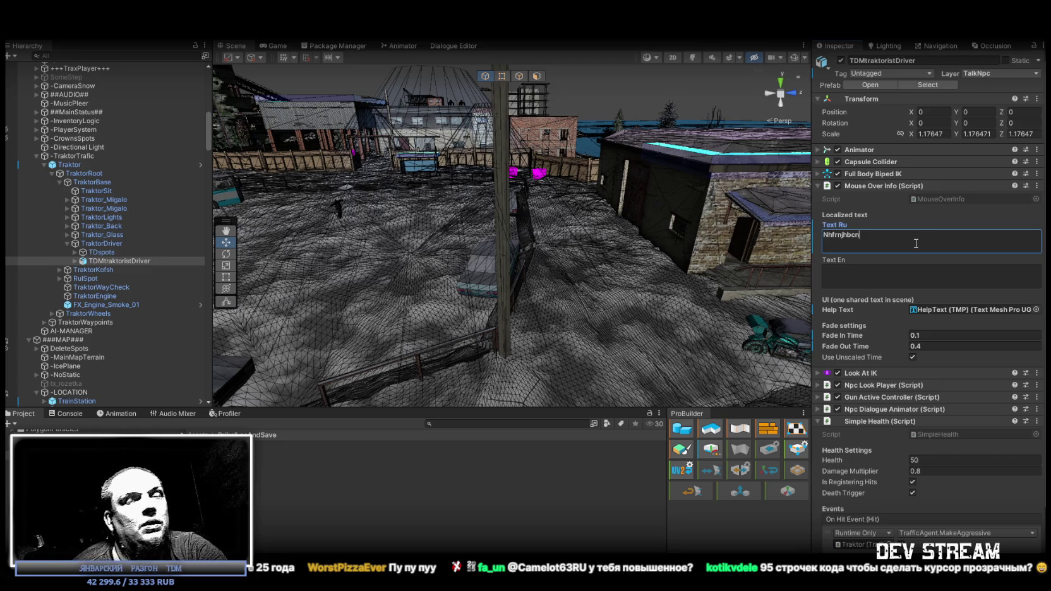
{"action": "key", "text": "ctrl+a"}
{"action": "key", "text": "BackSpace"}
{"action": "type", "text": "Тракторист"}
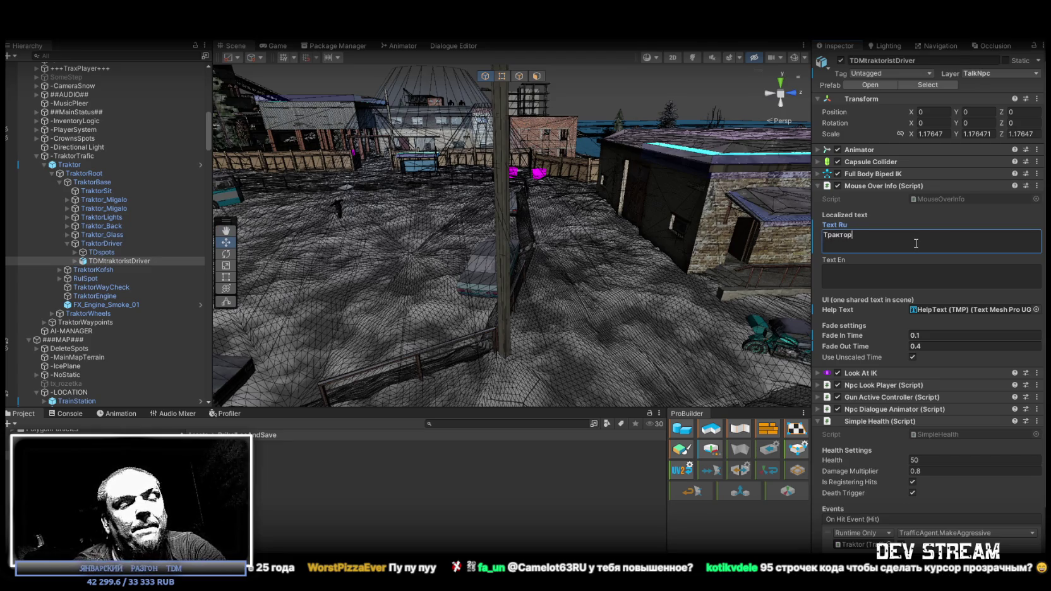
{"action": "left_click", "coordinate": [864, 274]}
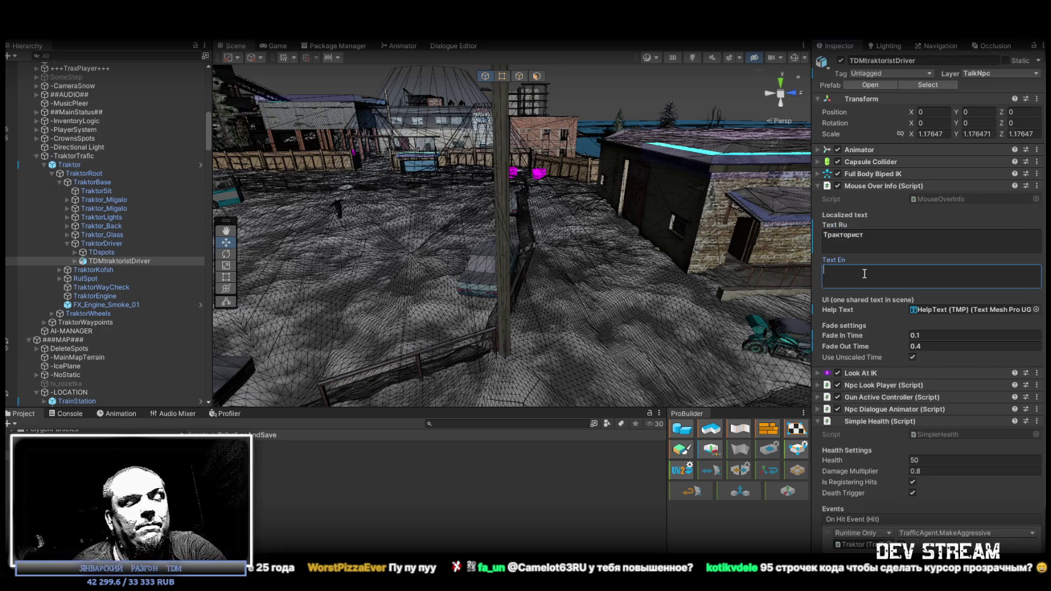
{"action": "type", "text": "Trackthoreast"}
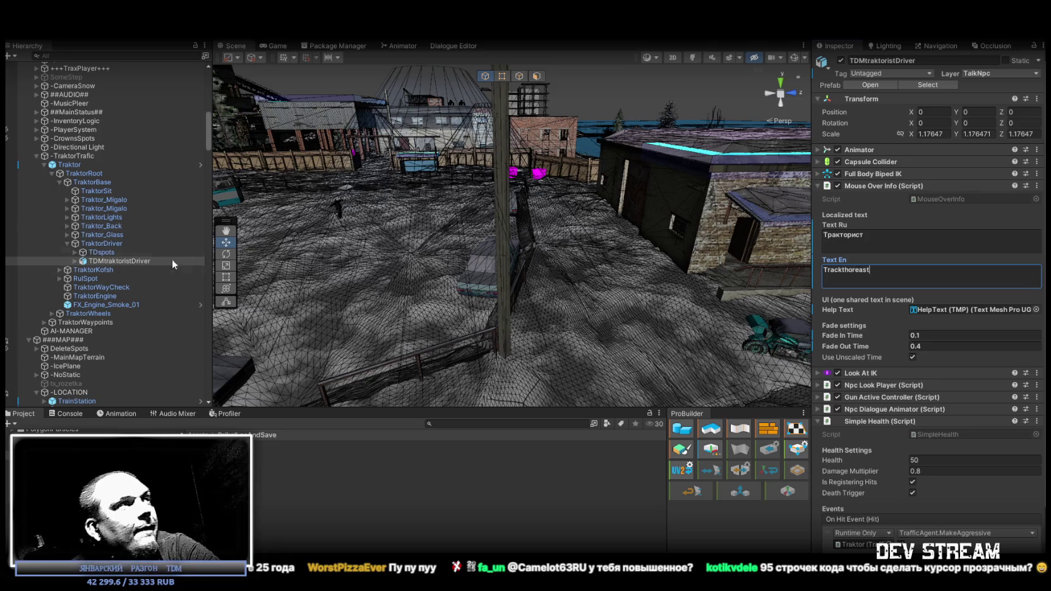
{"action": "scroll", "coordinate": [111, 298], "scroll_direction": "down", "scroll_amount": 15}
{"action": "left_click", "coordinate": [103, 179]}
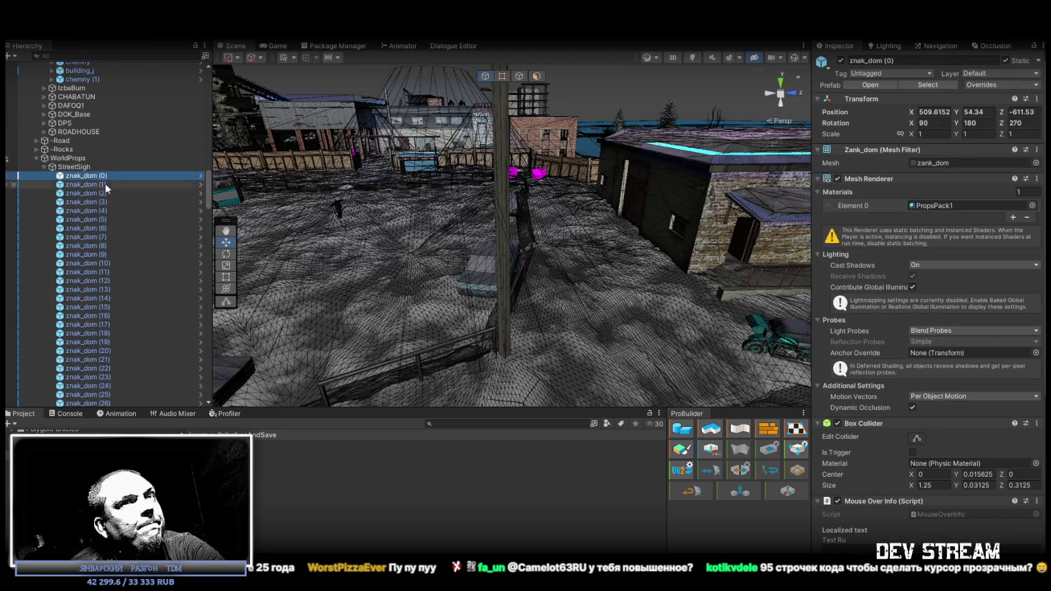
- Select the znak_dom signs through (220) and set Fade Out 0.4 and Fade In 0.1
{"action": "scroll", "coordinate": [102, 181], "scroll_direction": "down", "scroll_amount": 5}
{"action": "scroll", "coordinate": [929, 316], "scroll_direction": "down", "scroll_amount": 8}
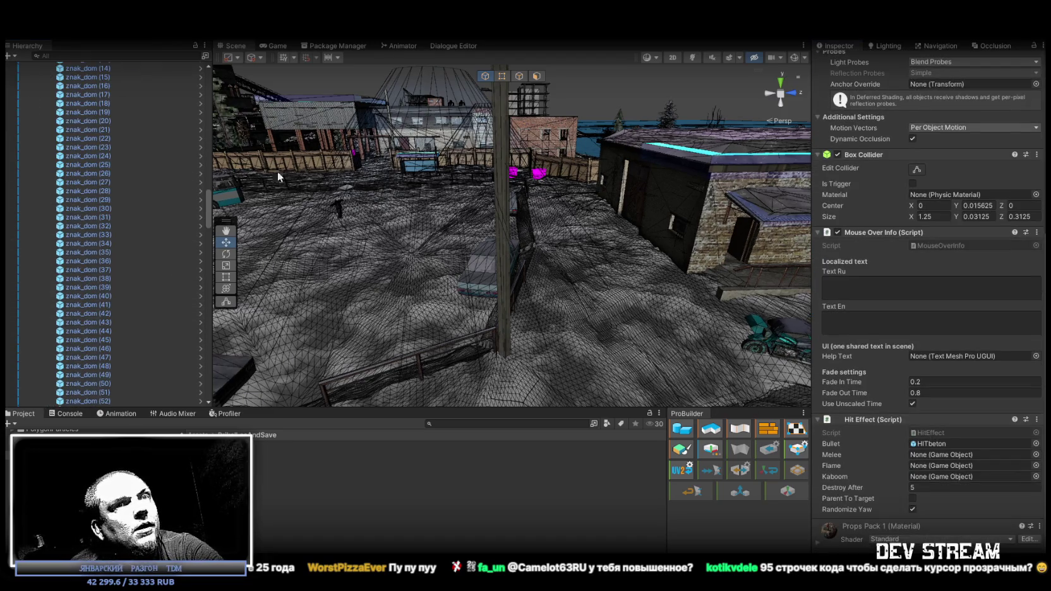
{"action": "scroll", "coordinate": [117, 246], "scroll_direction": "down", "scroll_amount": 10}
{"action": "scroll", "coordinate": [117, 246], "scroll_direction": "down", "scroll_amount": 20}
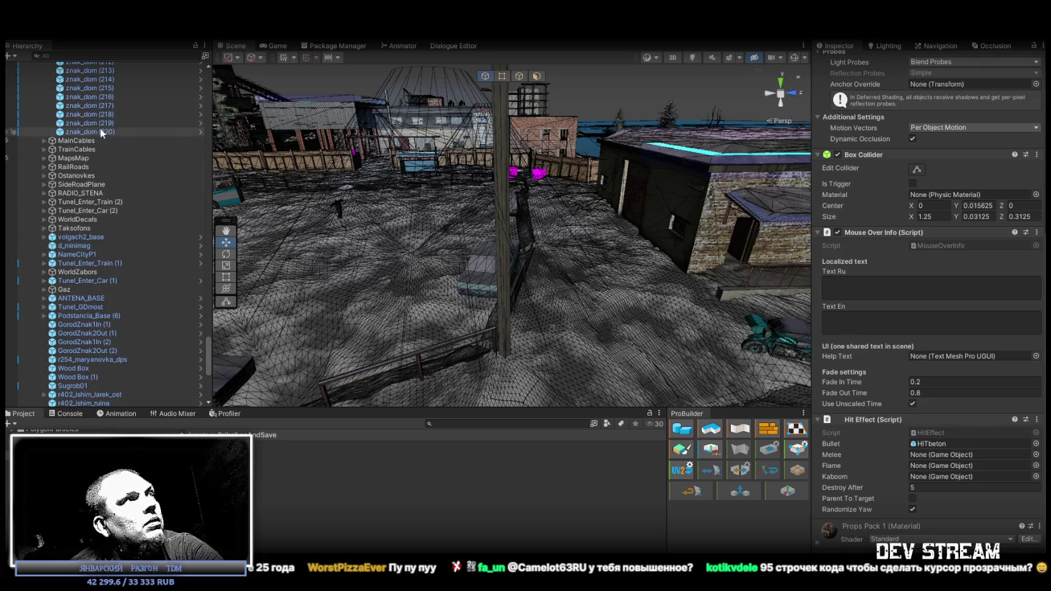
{"action": "left_click", "coordinate": [100, 132], "text": "shift"}
{"action": "left_click", "coordinate": [921, 393]}
{"action": "type", "text": "0.4"}
{"action": "left_click", "coordinate": [921, 382]}
{"action": "type", "text": "0.1"}
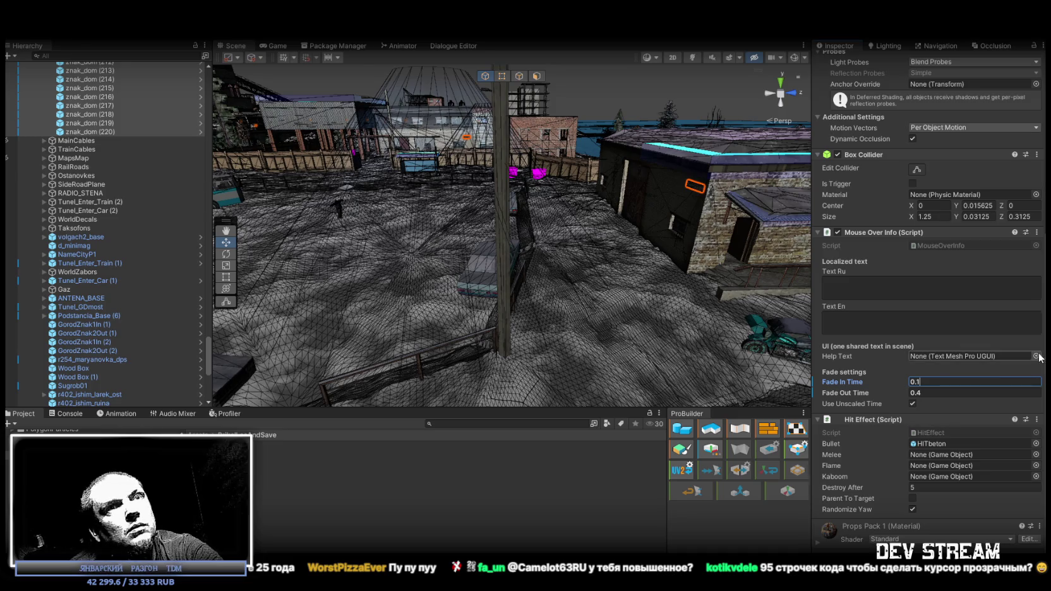
- Assign HelpText (TMP), enter labels 'Трасса М-13' / 'Trassa M-13', and start Play mode
{"action": "left_click", "coordinate": [1036, 355]}
{"action": "type", "text": "help"}
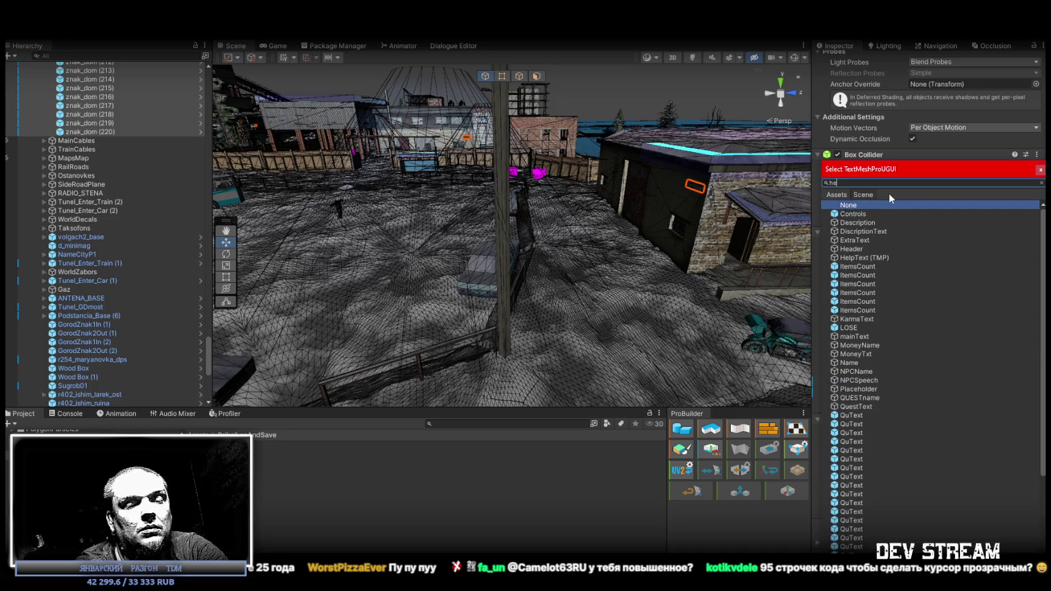
{"action": "double_click", "coordinate": [850, 214]}
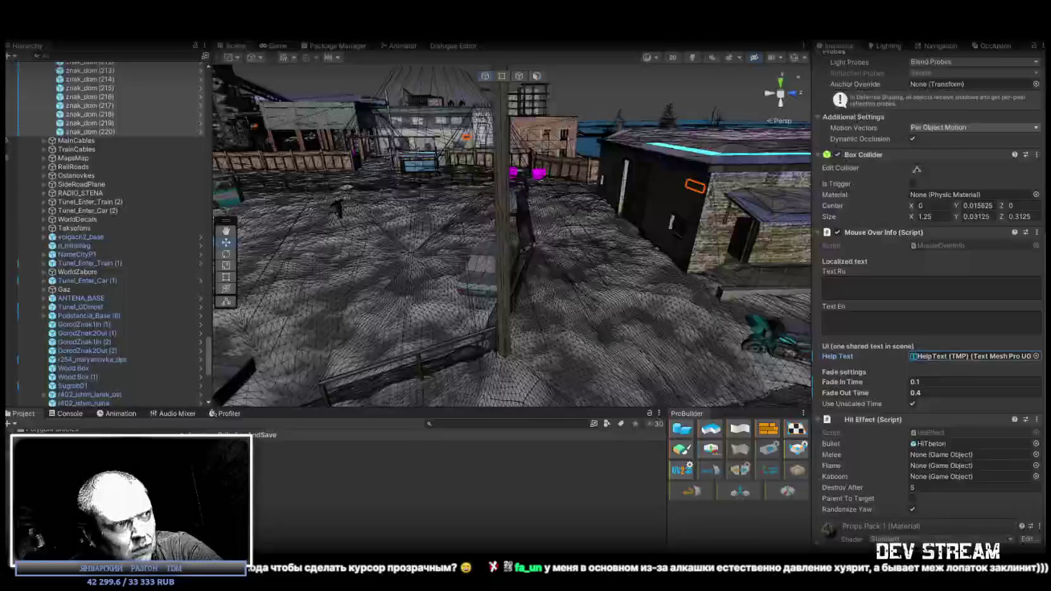
{"action": "left_click", "coordinate": [878, 288]}
{"action": "type", "text": "Трасса М-13"}
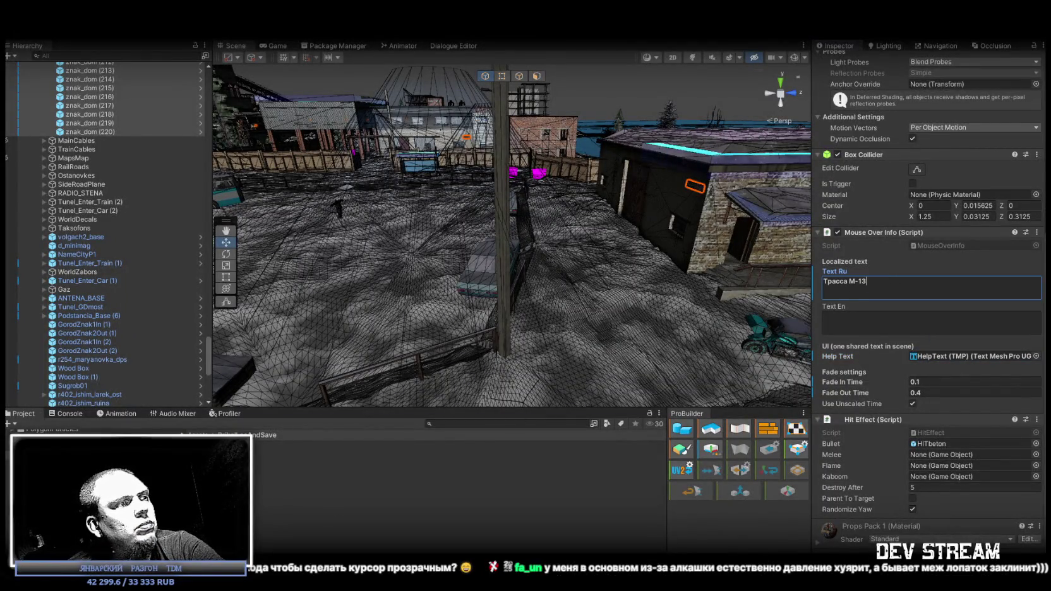
{"action": "left_click", "coordinate": [878, 323]}
{"action": "type", "text": "Trassa M-13"}
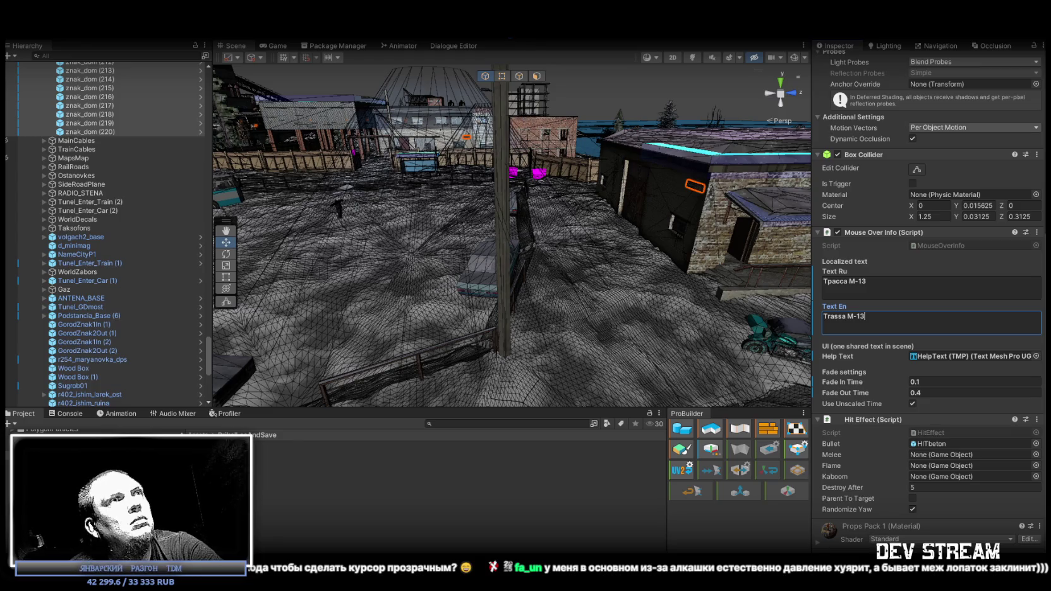
{"action": "left_click", "coordinate": [507, 39]}
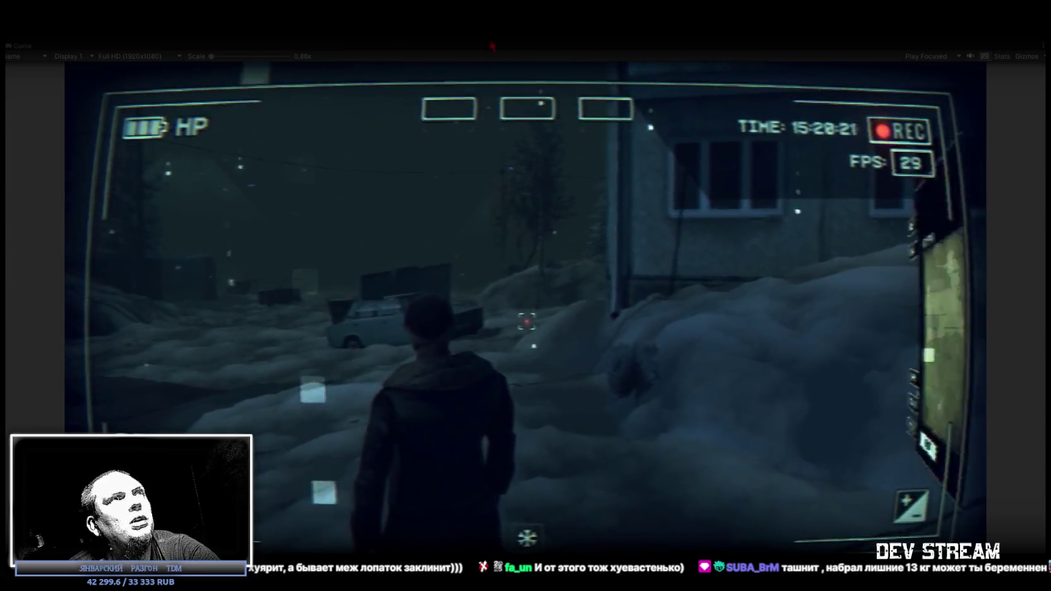
{"action": "key", "text": "Escape"}
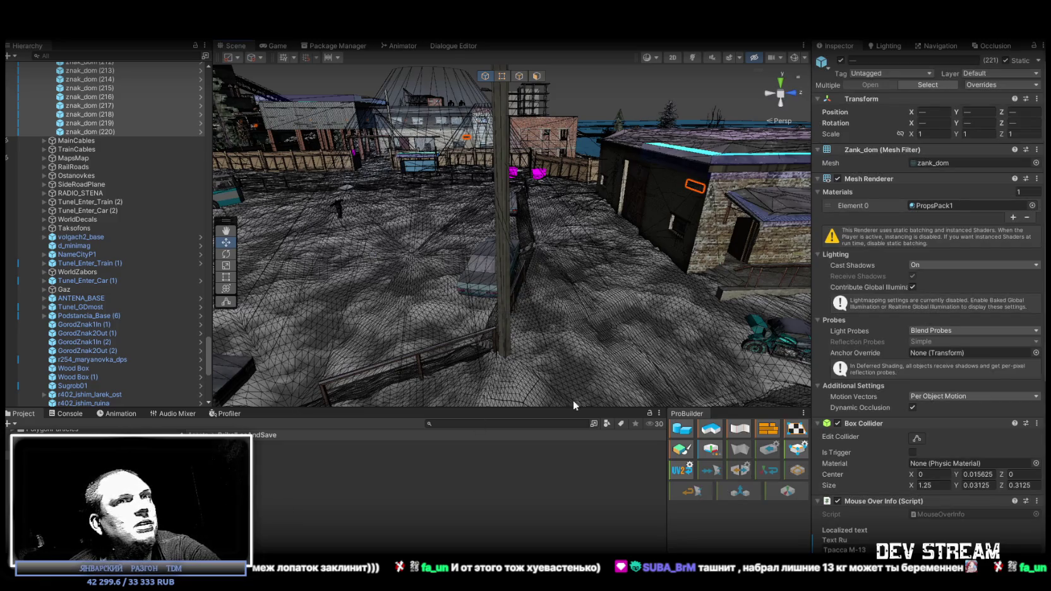
- Change the signs' Fade Out Time from 0.4 to 0.8 and bring the editor back
{"action": "scroll", "coordinate": [922, 517], "scroll_direction": "down", "scroll_amount": 3}
{"action": "scroll", "coordinate": [967, 442], "scroll_direction": "down", "scroll_amount": 3}
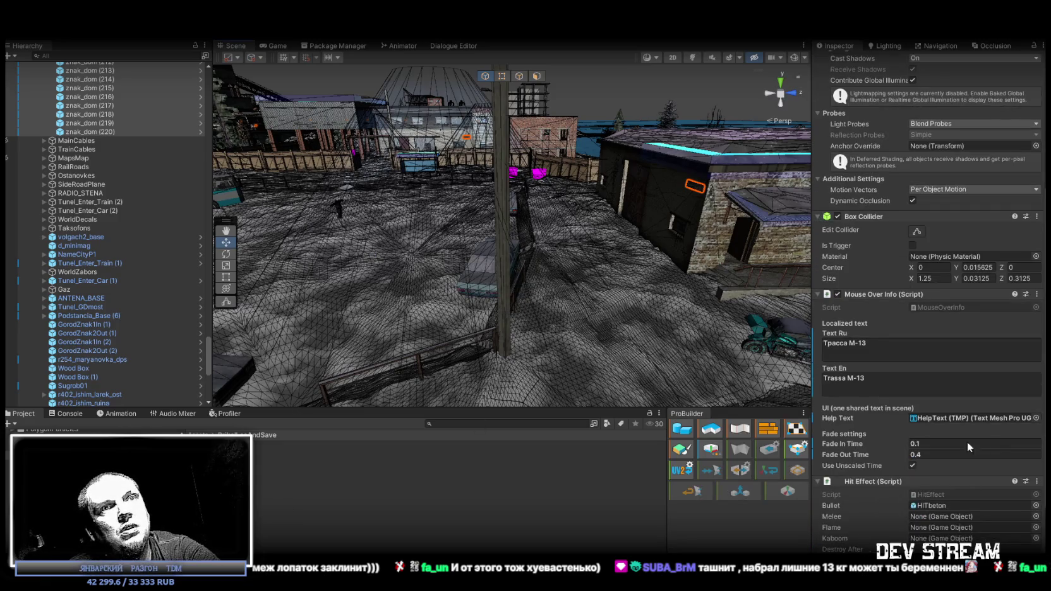
{"action": "left_click", "coordinate": [928, 453]}
{"action": "type", "text": "0.8"}
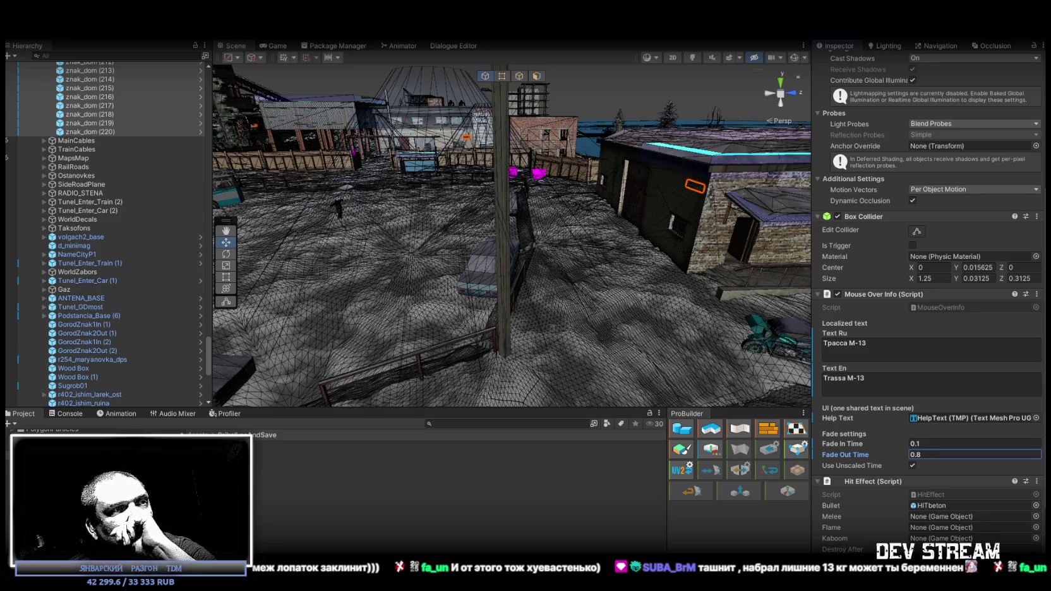
{"action": "key", "text": "super+d"}
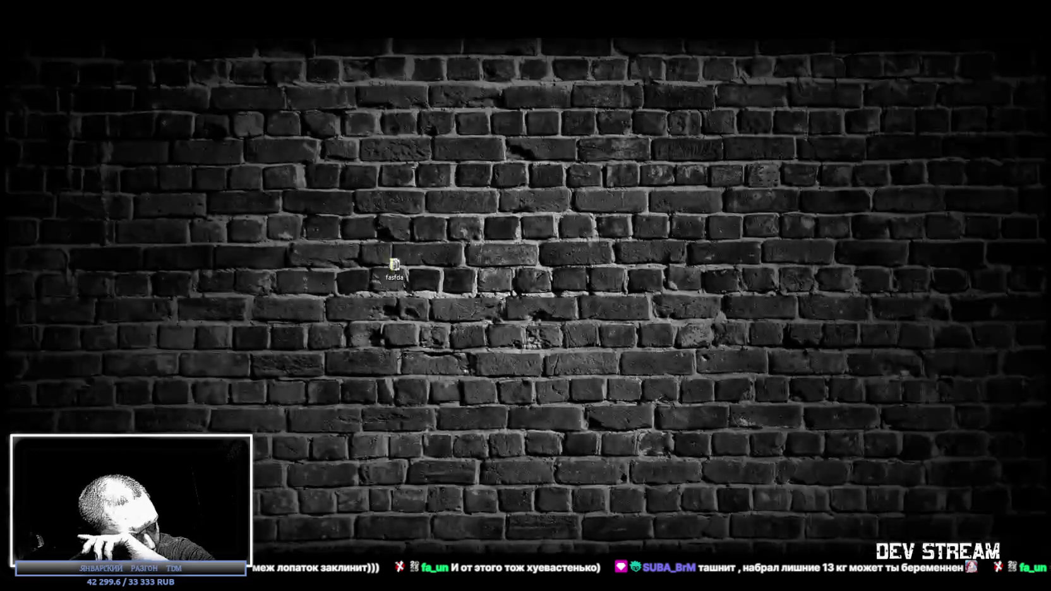
{"action": "key", "text": "super+d"}
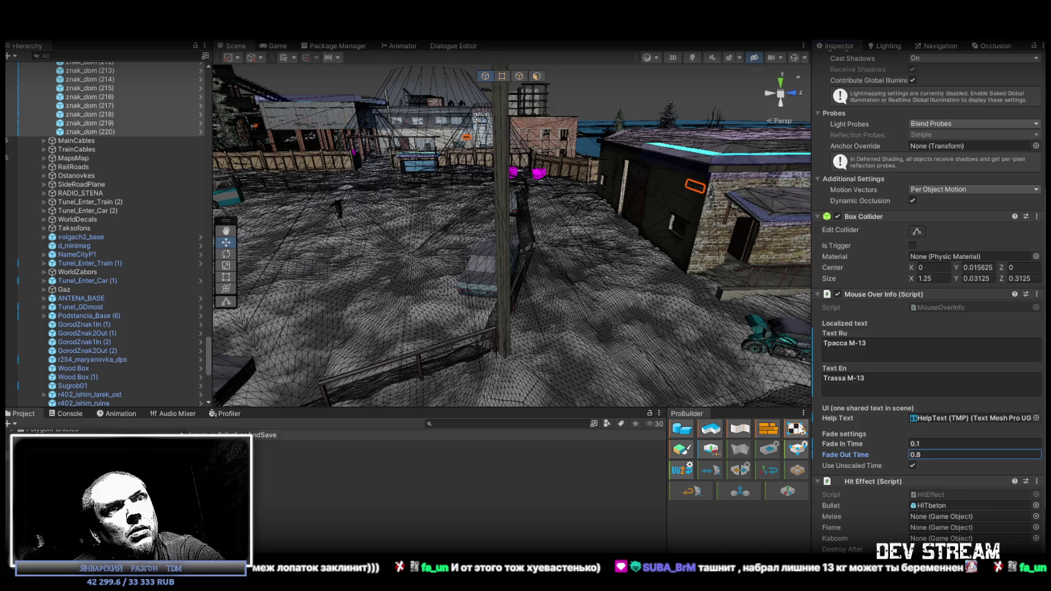
- Copy the Fade In Time property path and switch to MouseOverInfo.cs in Visual Studio
{"action": "right_click", "coordinate": [834, 443]}
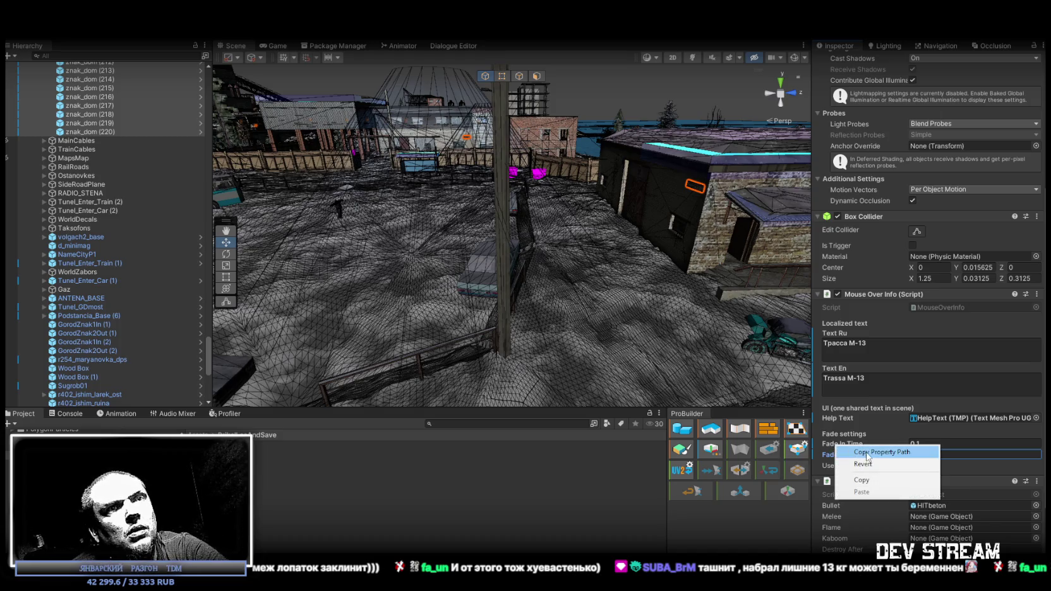
{"action": "left_click", "coordinate": [864, 453]}
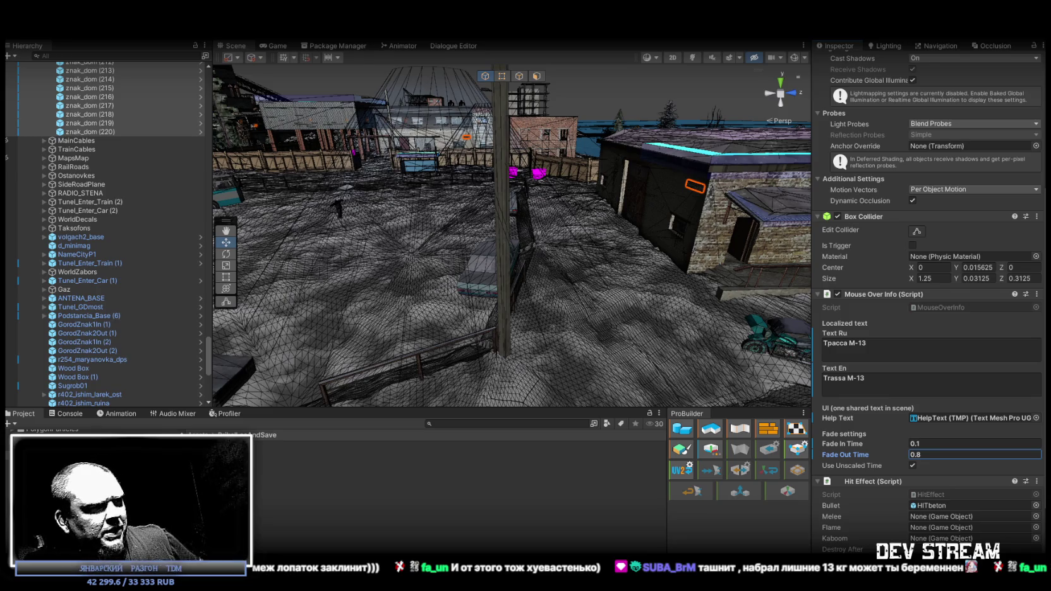
{"action": "key", "text": "alt+Tab"}
{"action": "scroll", "coordinate": [355, 340], "scroll_direction": "down", "scroll_amount": 20}
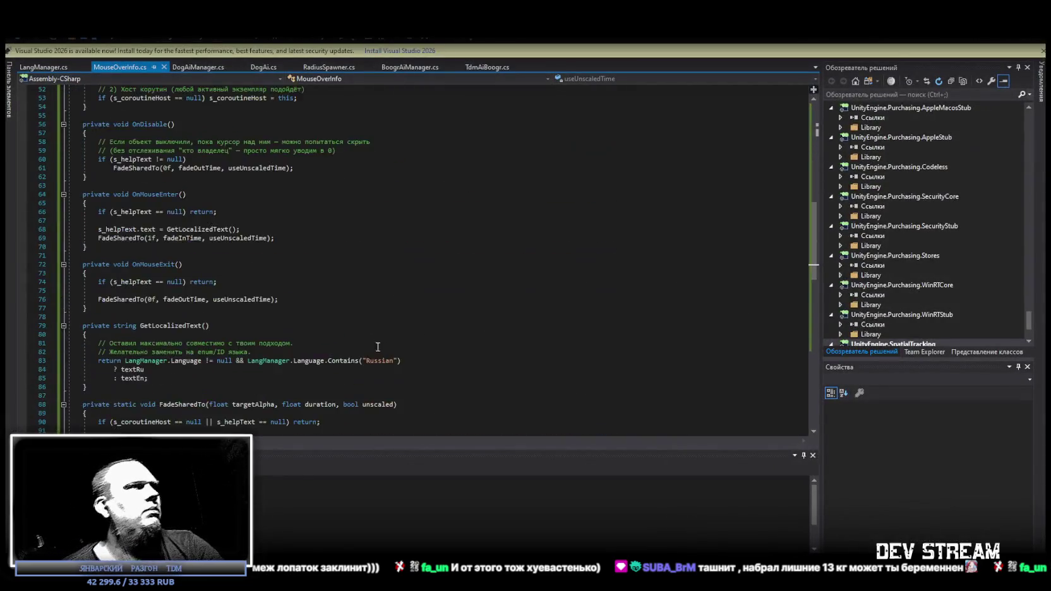
- Paste FadeOutRoutine over the old fade code, save MouseOverInfo.cs and return to Unity
{"action": "scroll", "coordinate": [354, 340], "scroll_direction": "down", "scroll_amount": 3}
{"action": "left_click", "coordinate": [201, 347], "text": "shift"}
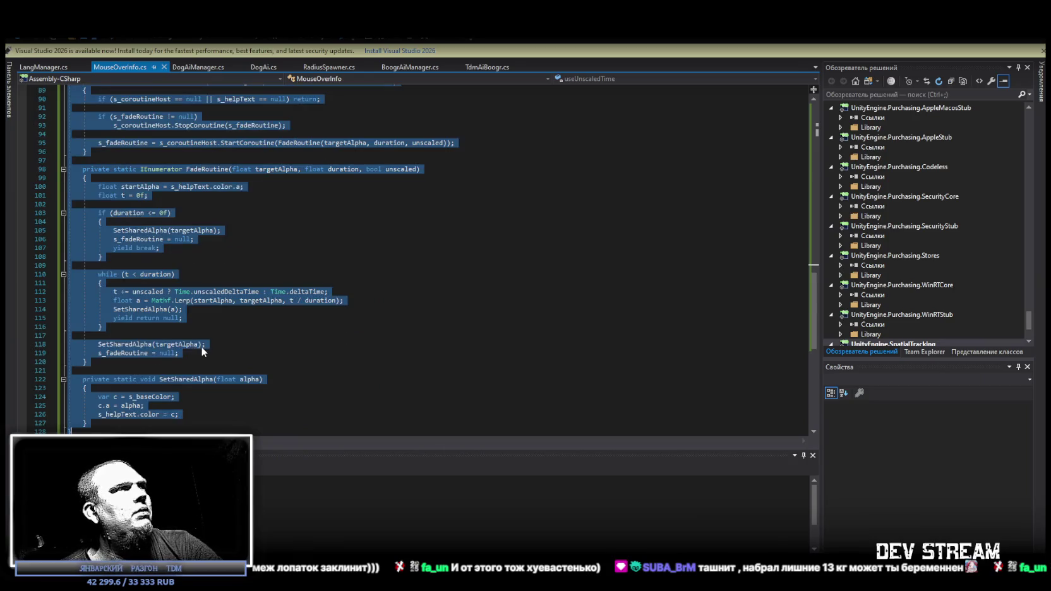
{"action": "key", "text": "ctrl+v"}
{"action": "key", "text": "ctrl+s"}
{"action": "key", "text": "alt+Tab"}
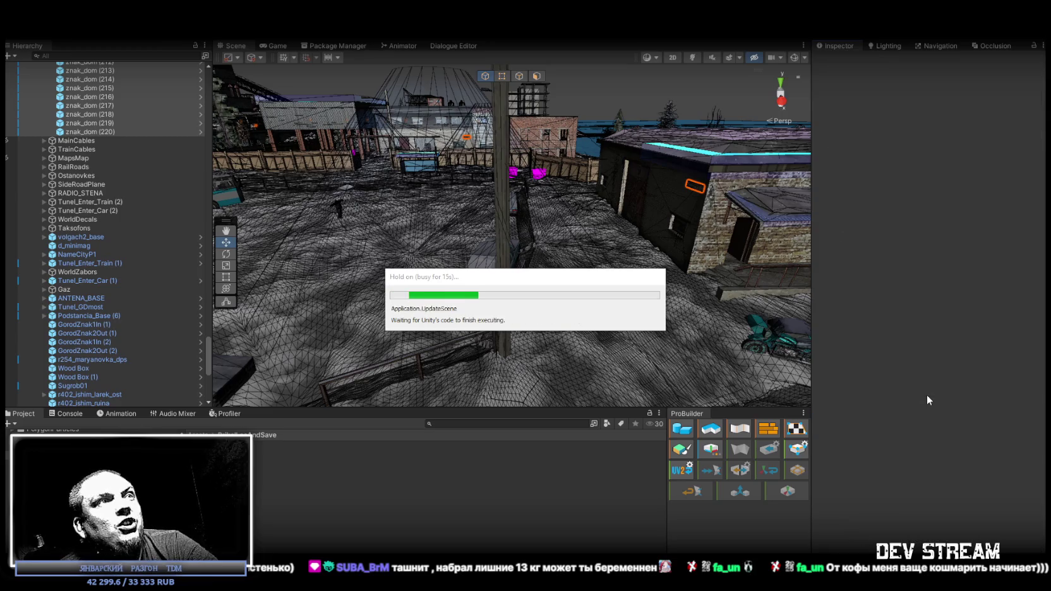
- Orbit and zoom the Scene view while the scripts finish recompiling
{"action": "mouse_move", "coordinate": [434, 234]}
{"action": "left_mouse_down"}
{"action": "mouse_move", "coordinate": [548, 224]}
{"action": "mouse_move", "coordinate": [265, 246]}
{"action": "left_mouse_up"}
{"action": "scroll", "coordinate": [116, 253], "scroll_direction": "up", "scroll_amount": 15}
{"action": "scroll", "coordinate": [113, 279], "scroll_direction": "up", "scroll_amount": 15}
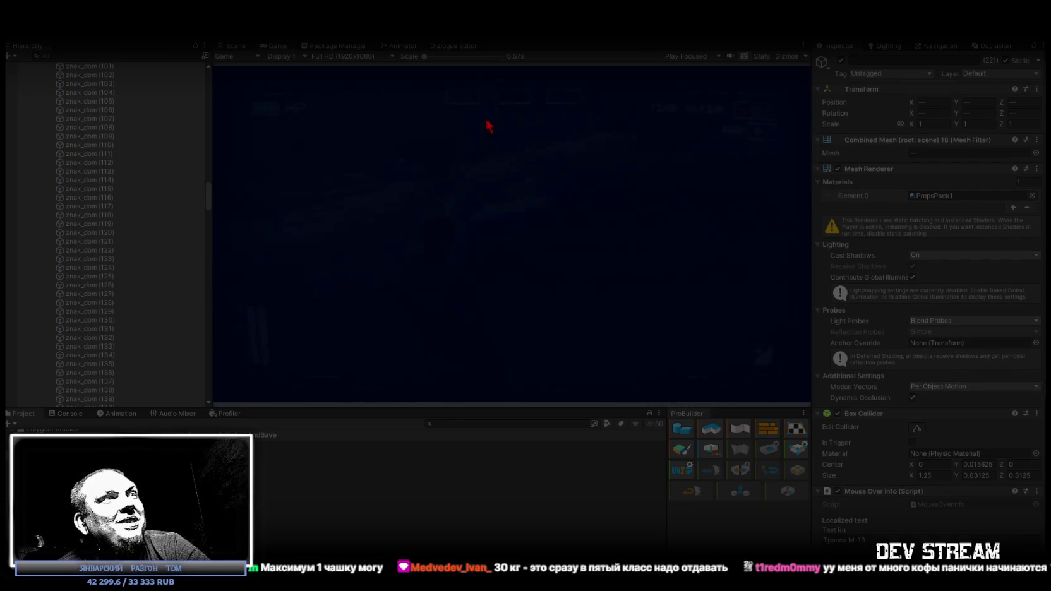
- Maximize the Game view, walk toward the house, and toggle the in-game notepad
{"action": "double_click", "coordinate": [276, 49]}
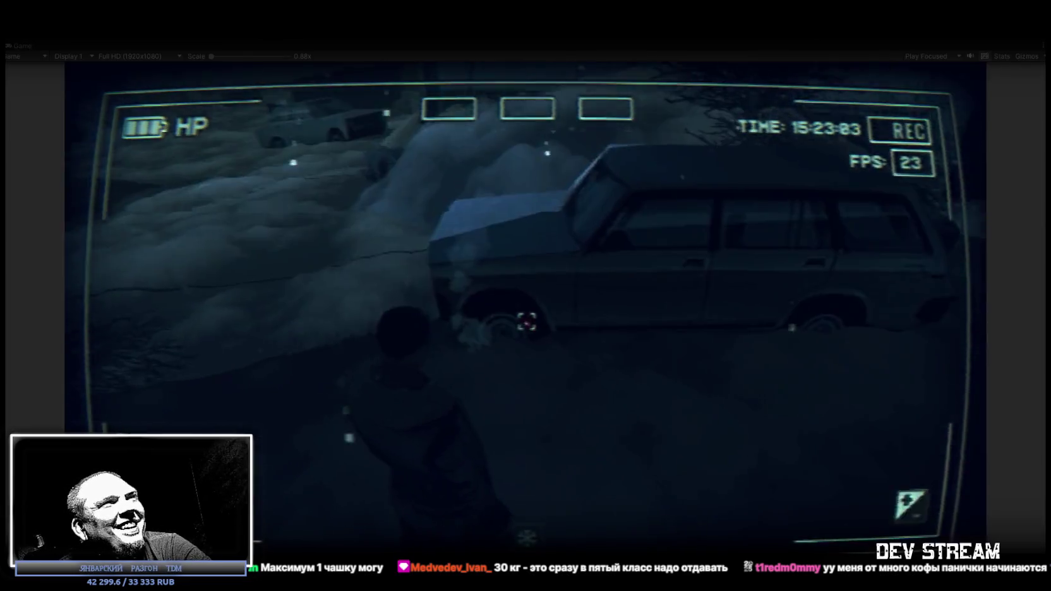
{"action": "key", "text": "w"}
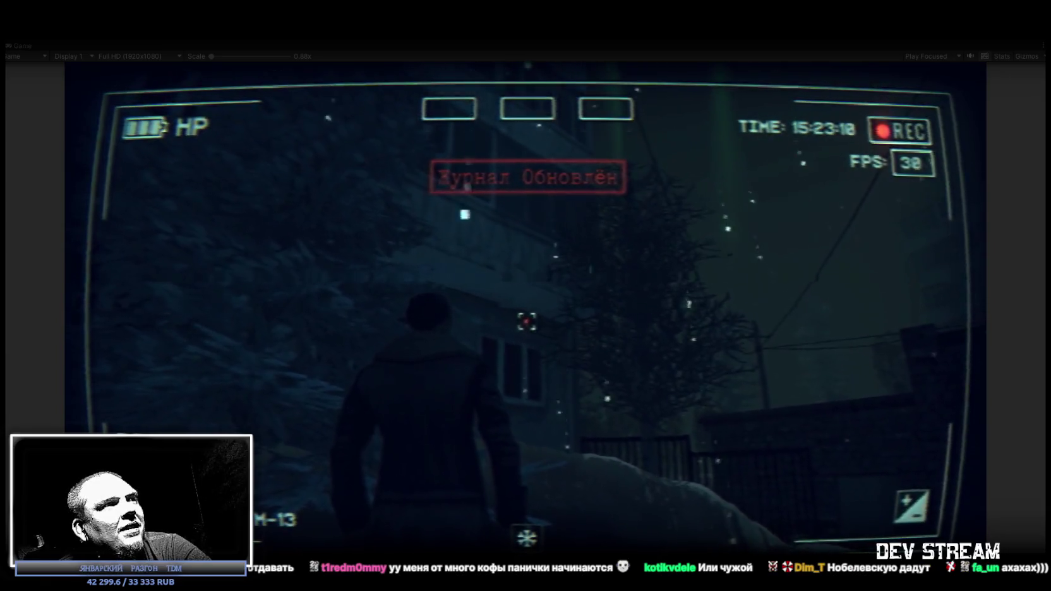
{"action": "key", "text": "w"}
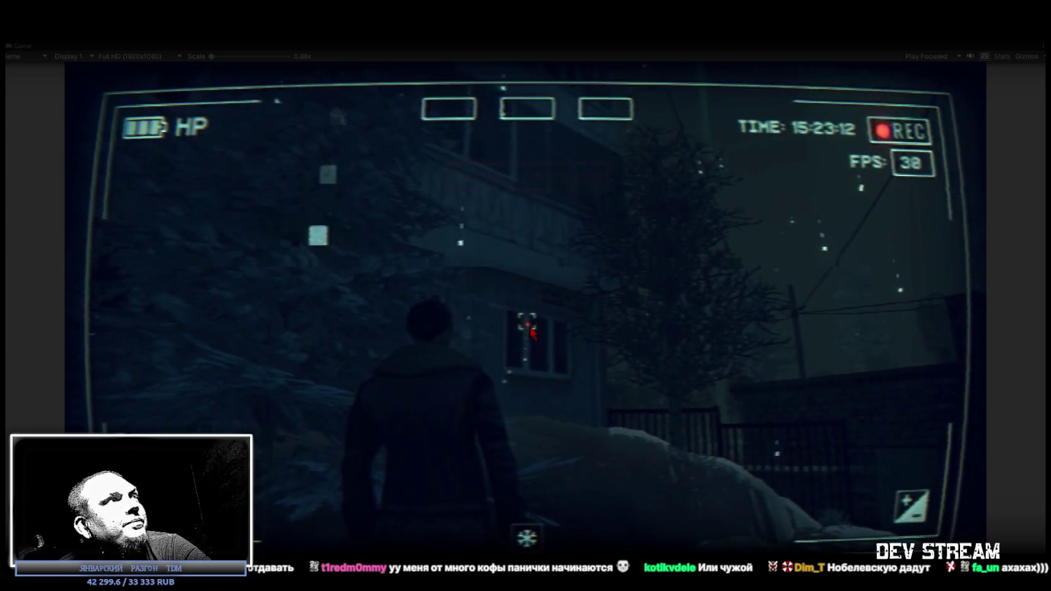
{"action": "key", "text": "Tab"}
{"action": "key", "text": "Escape"}
- Set the signs' fade-in to 0.4 and fade-out to 1.2, re-testing in the maximized Game view
{"action": "double_click", "coordinate": [22, 46]}
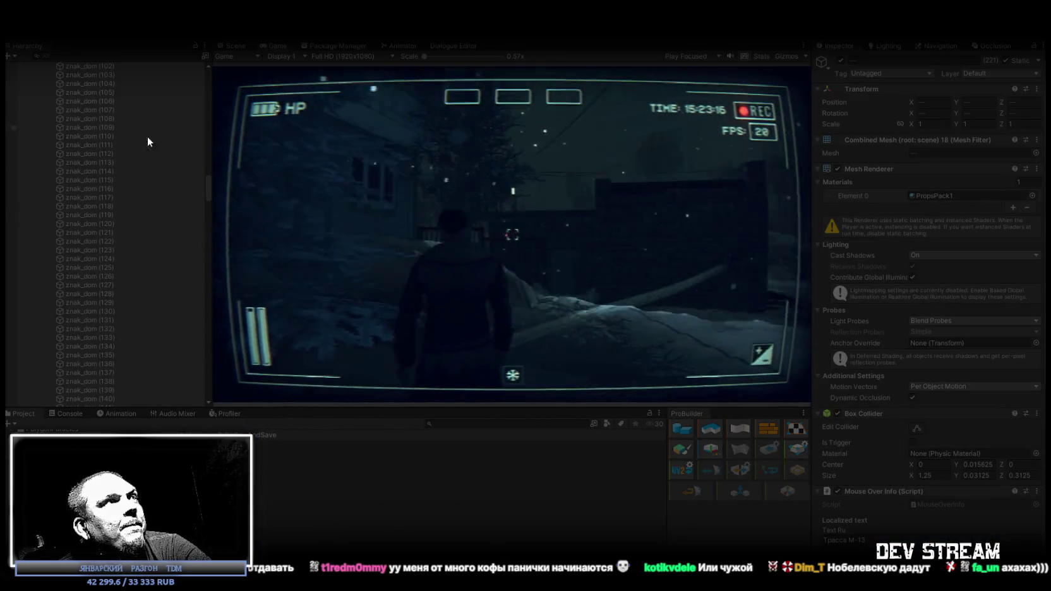
{"action": "scroll", "coordinate": [107, 216], "scroll_direction": "up", "scroll_amount": 20}
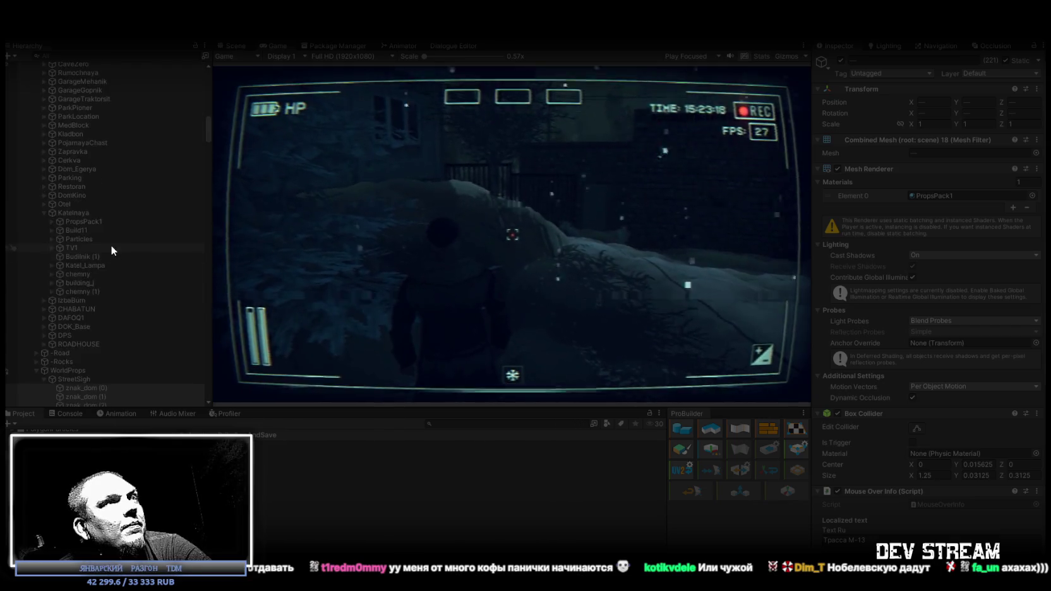
{"action": "scroll", "coordinate": [111, 247], "scroll_direction": "down", "scroll_amount": 1}
{"action": "scroll", "coordinate": [911, 434], "scroll_direction": "down", "scroll_amount": 5}
{"action": "scroll", "coordinate": [911, 435], "scroll_direction": "down", "scroll_amount": 5}
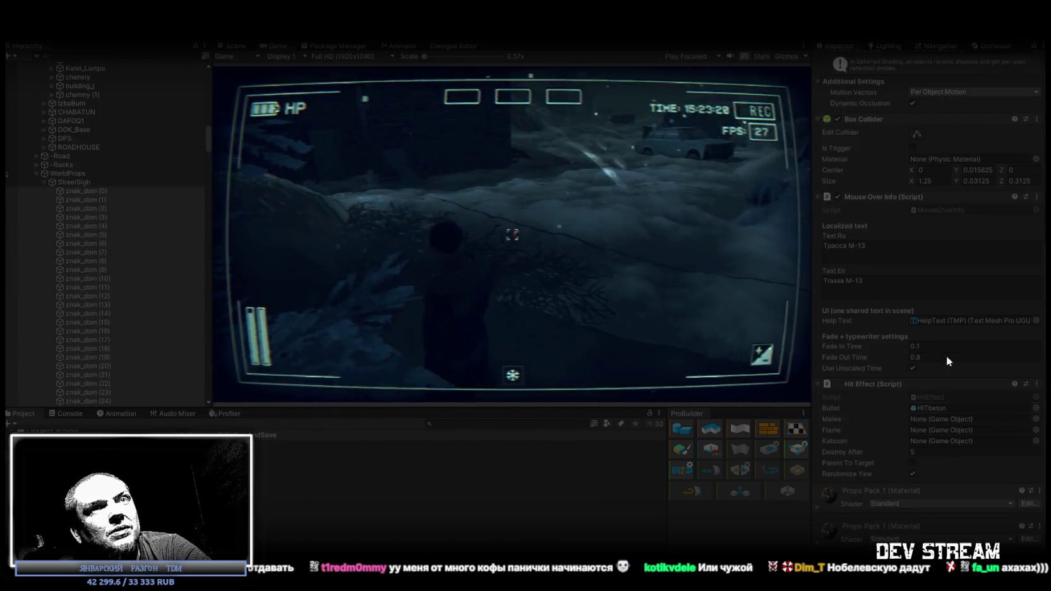
{"action": "left_click", "coordinate": [929, 346]}
{"action": "type", "text": "0.4"}
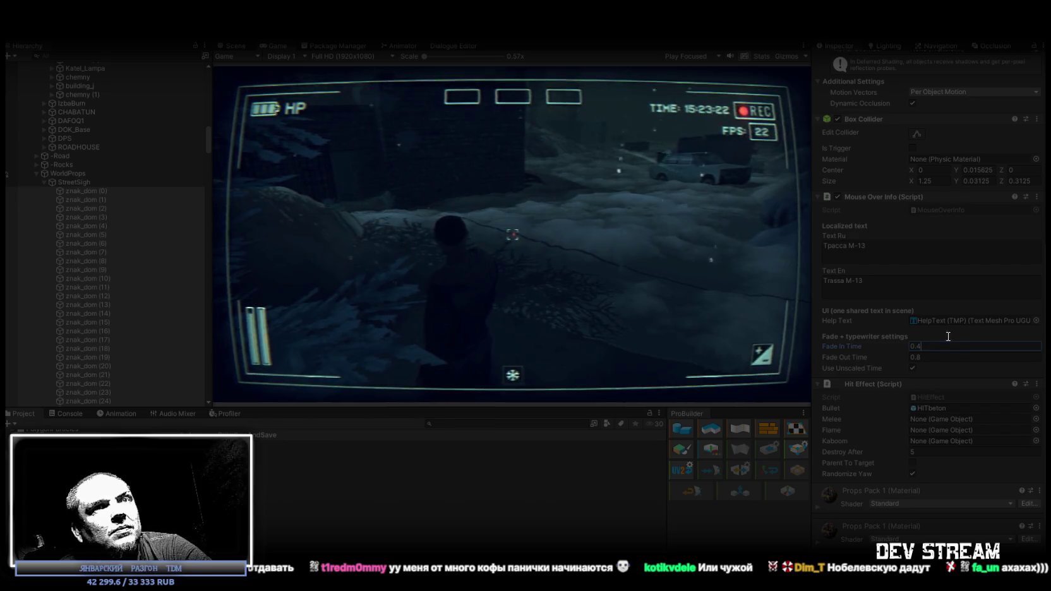
{"action": "left_click", "coordinate": [917, 357]}
{"action": "type", "text": "1.2"}
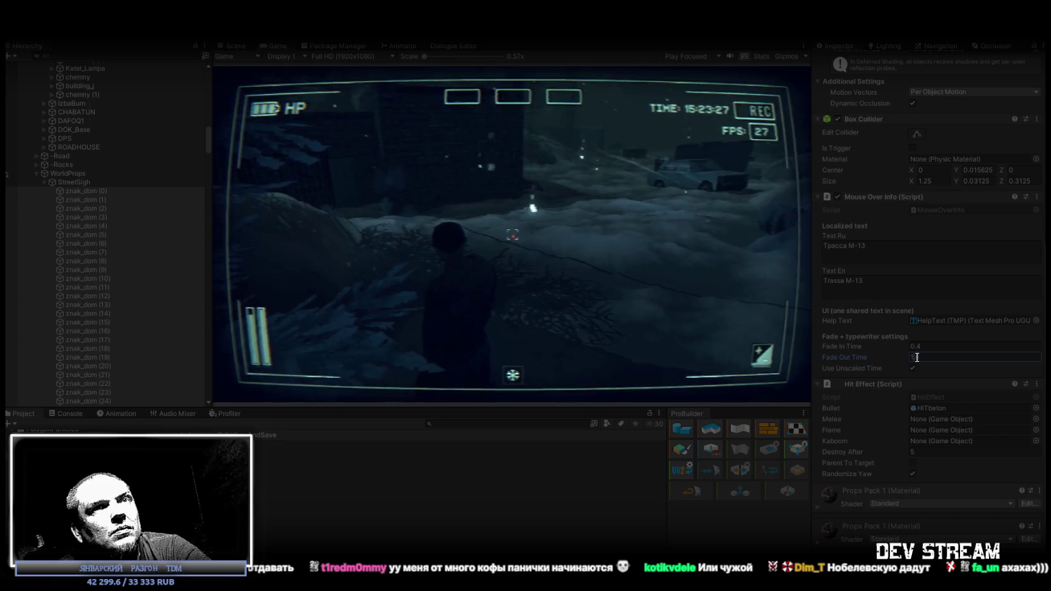
{"action": "double_click", "coordinate": [276, 46]}
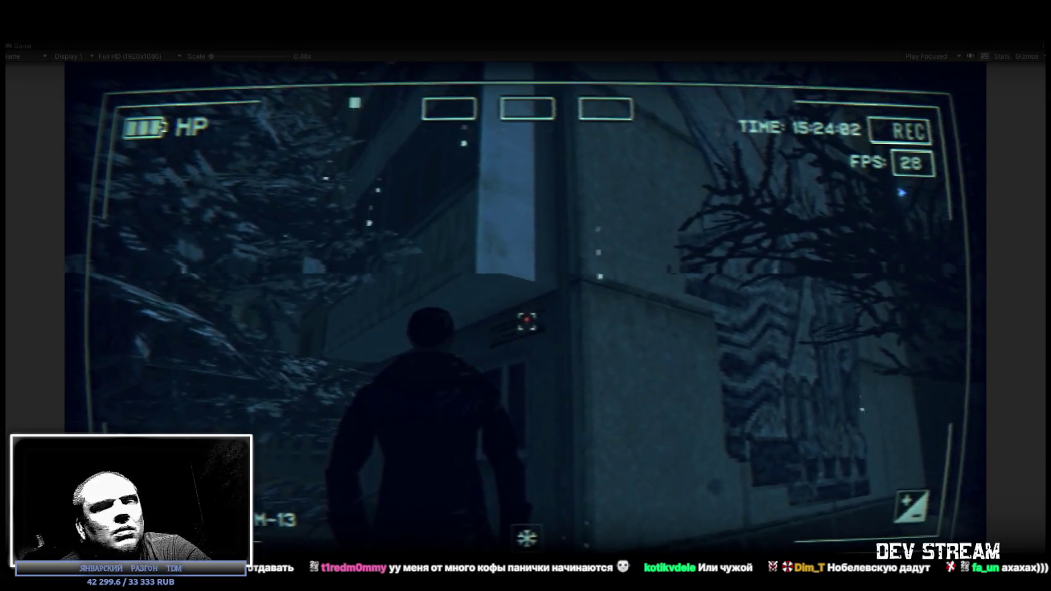
{"action": "double_click", "coordinate": [21, 44]}
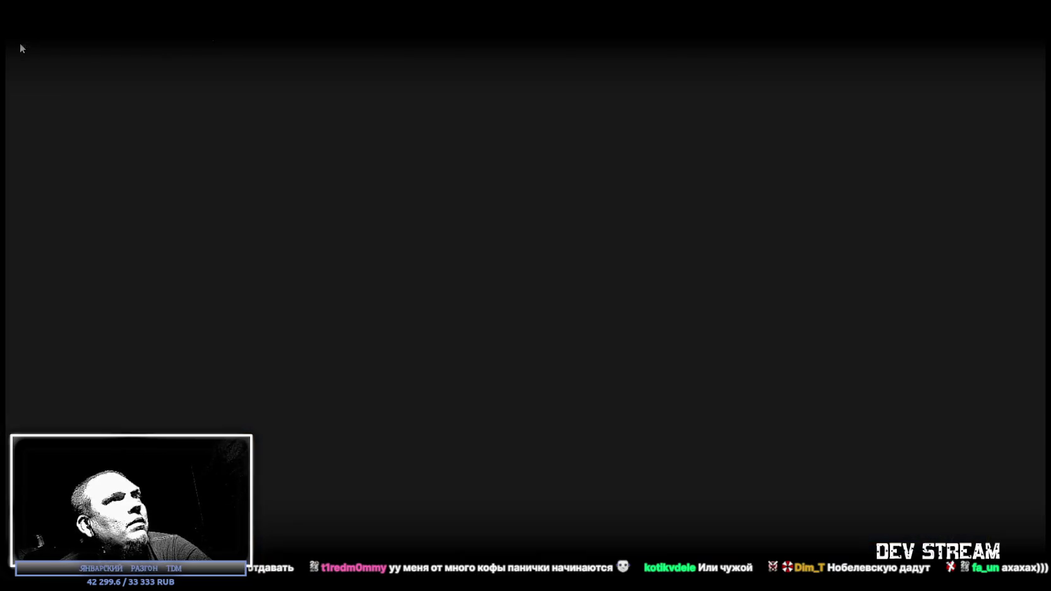
- Walk the character along the apartment building wall and around its corner
{"action": "left_click", "coordinate": [390, 255]}
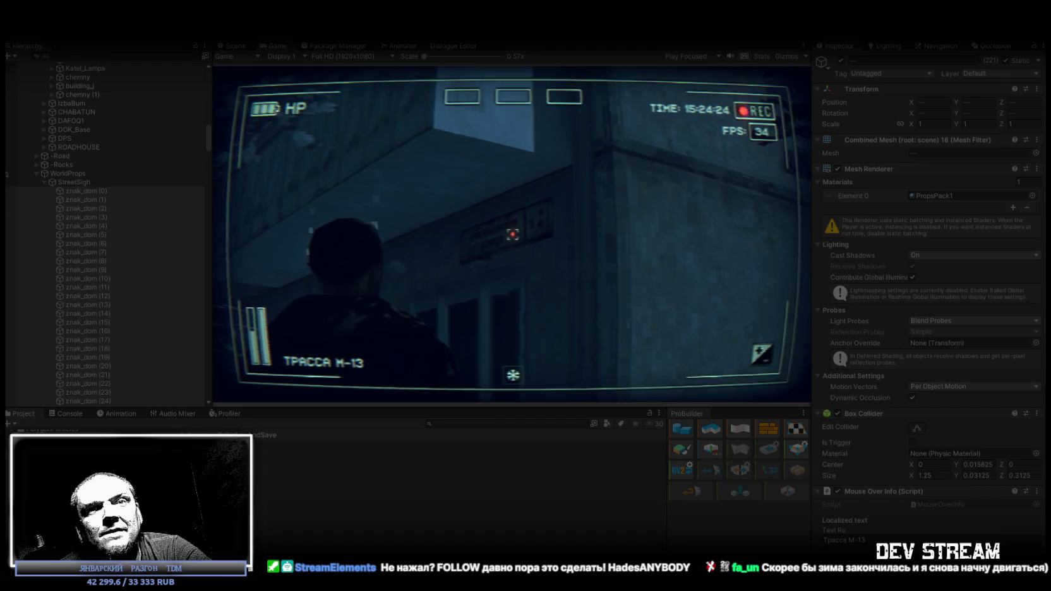
{"action": "key", "text": "w"}
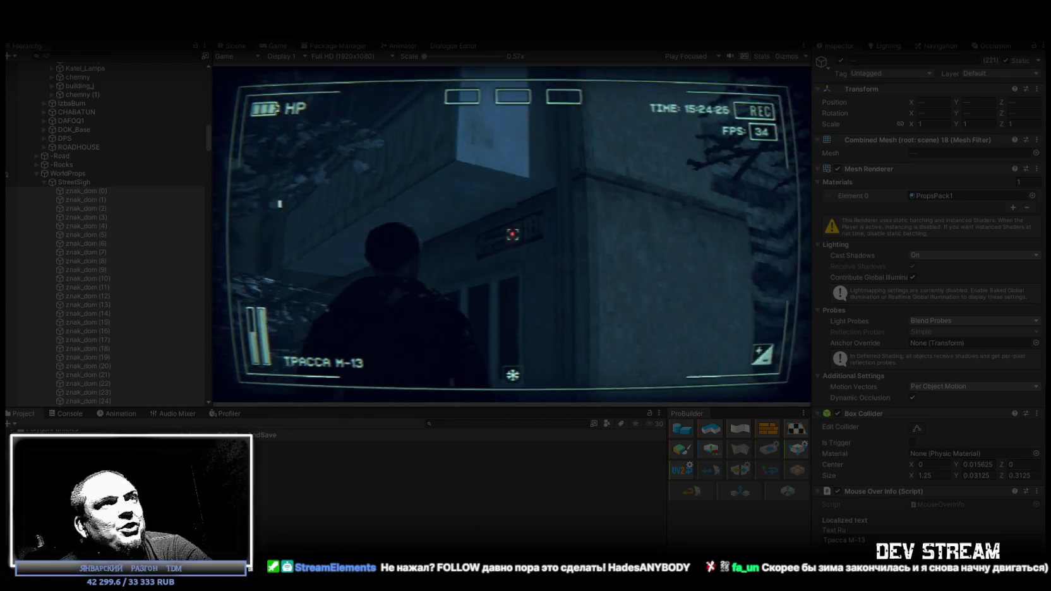
{"action": "key", "text": "w"}
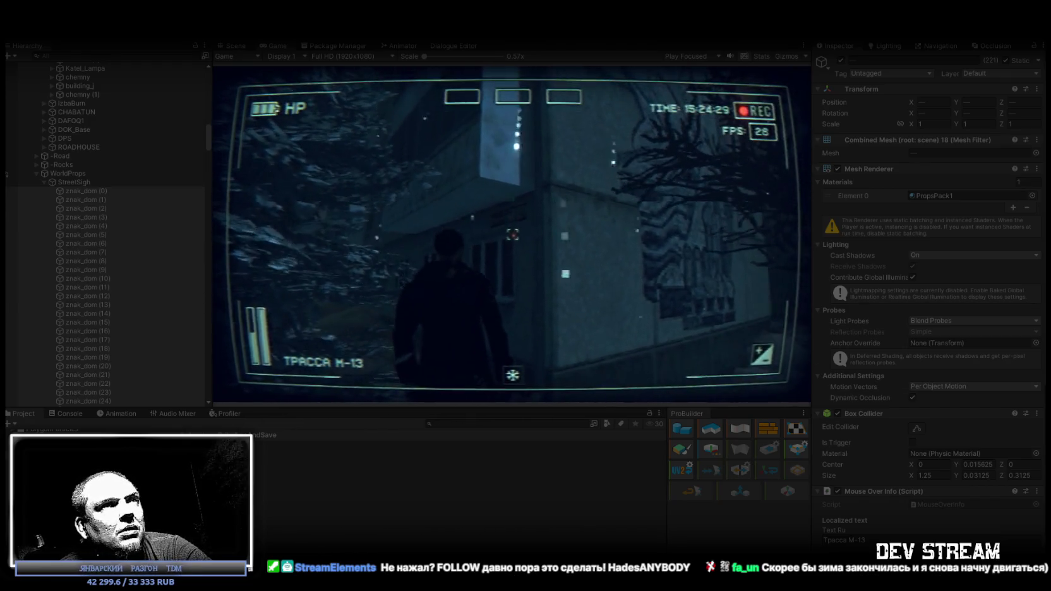
{"action": "key", "text": "w"}
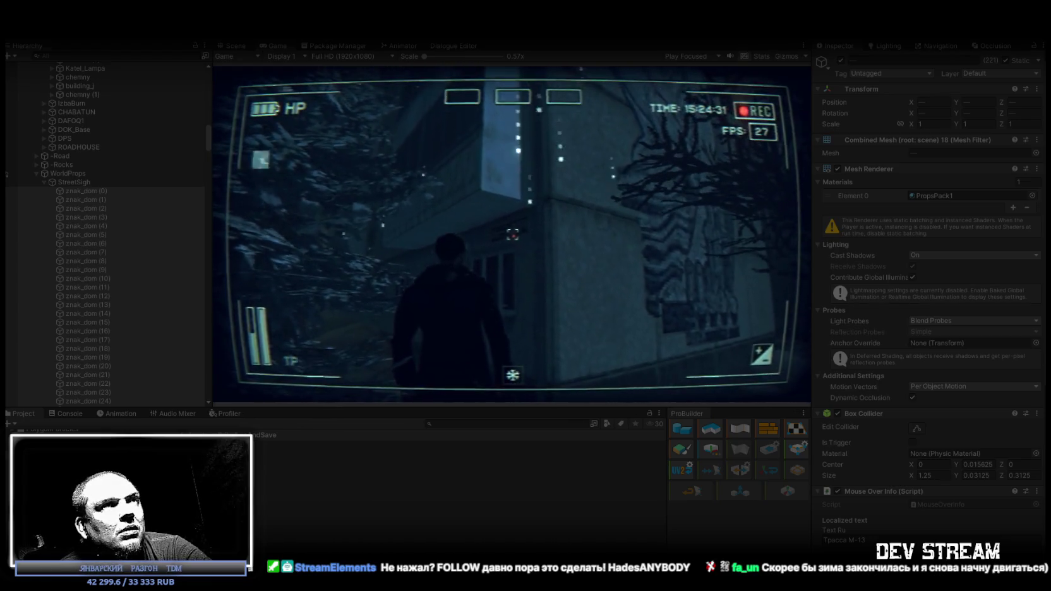
{"action": "key", "text": "w"}
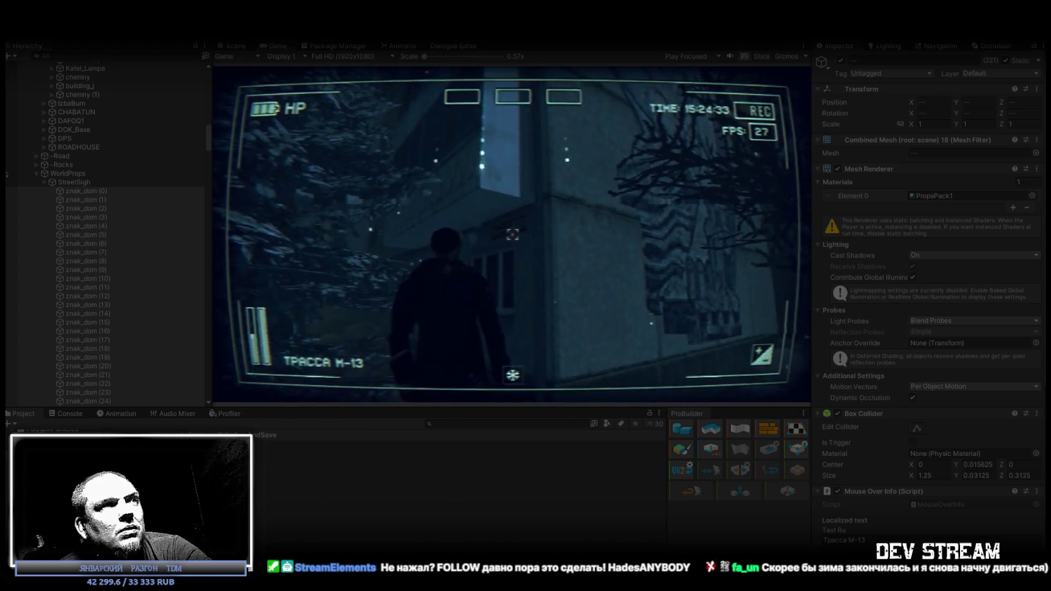
{"action": "key", "text": "w"}
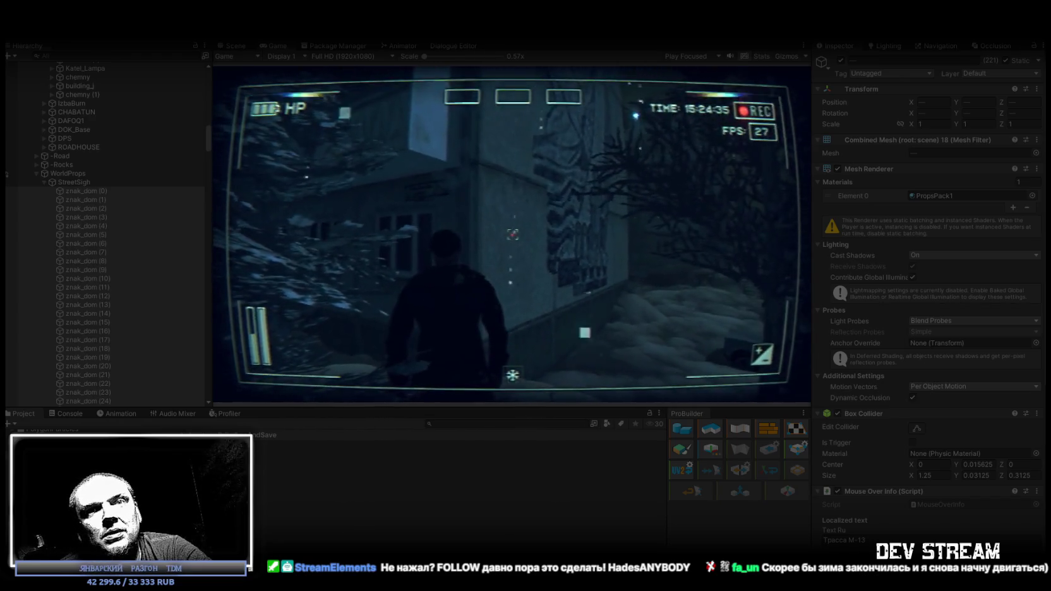
{"action": "key", "text": "w"}
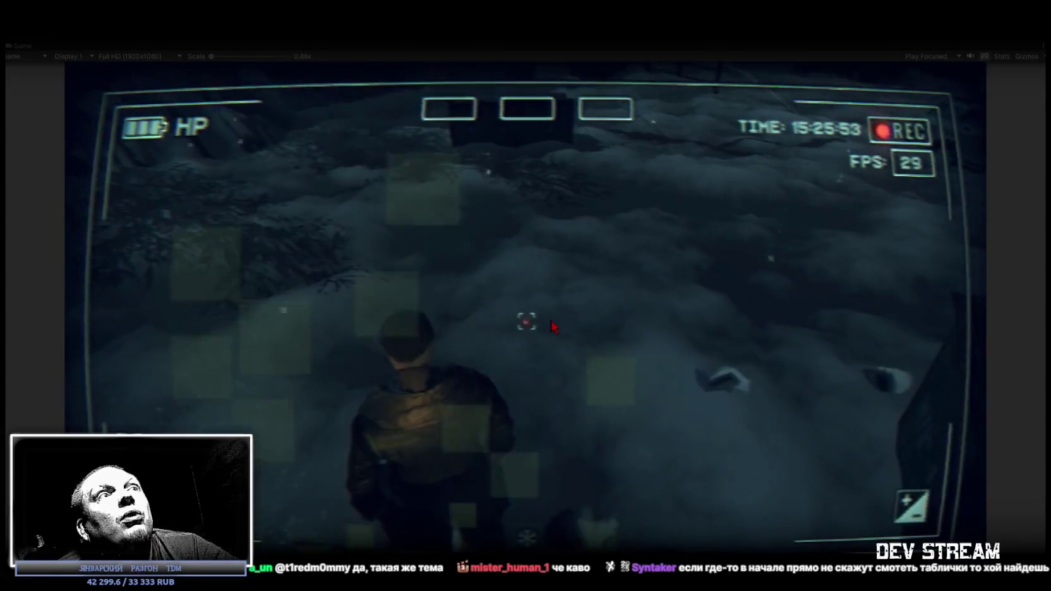
- Open the camcorder menu and look through the SOUND, GAME and VIDEO pages
{"action": "key", "text": "Escape"}
{"action": "left_click", "coordinate": [608, 465]}
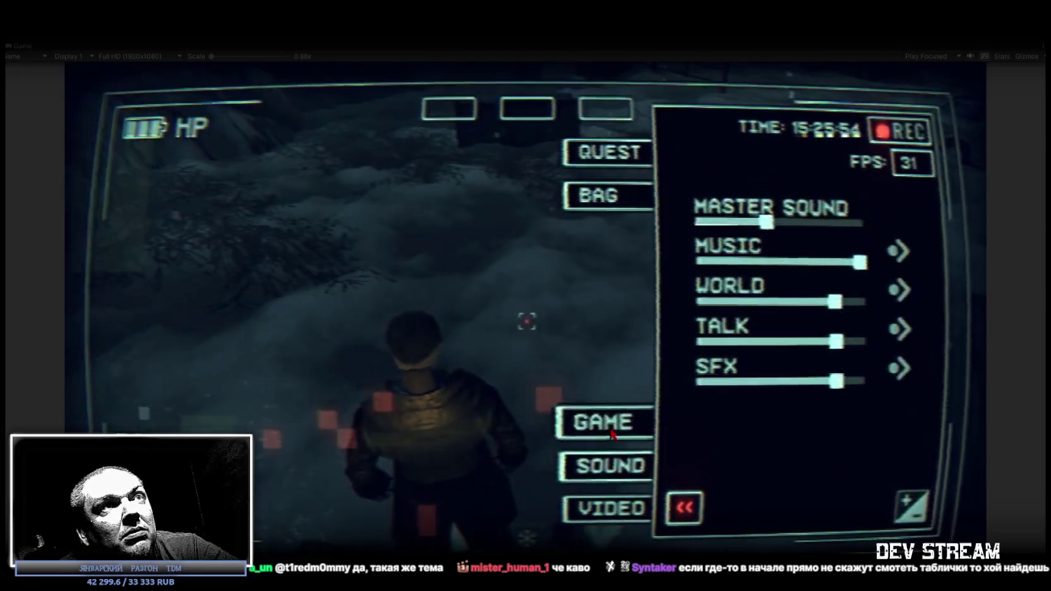
{"action": "left_click", "coordinate": [617, 435]}
{"action": "left_click", "coordinate": [607, 509]}
- Equip the yellow pants, rifle and pistol from the BAG, then close the menu
{"action": "left_click", "coordinate": [608, 196]}
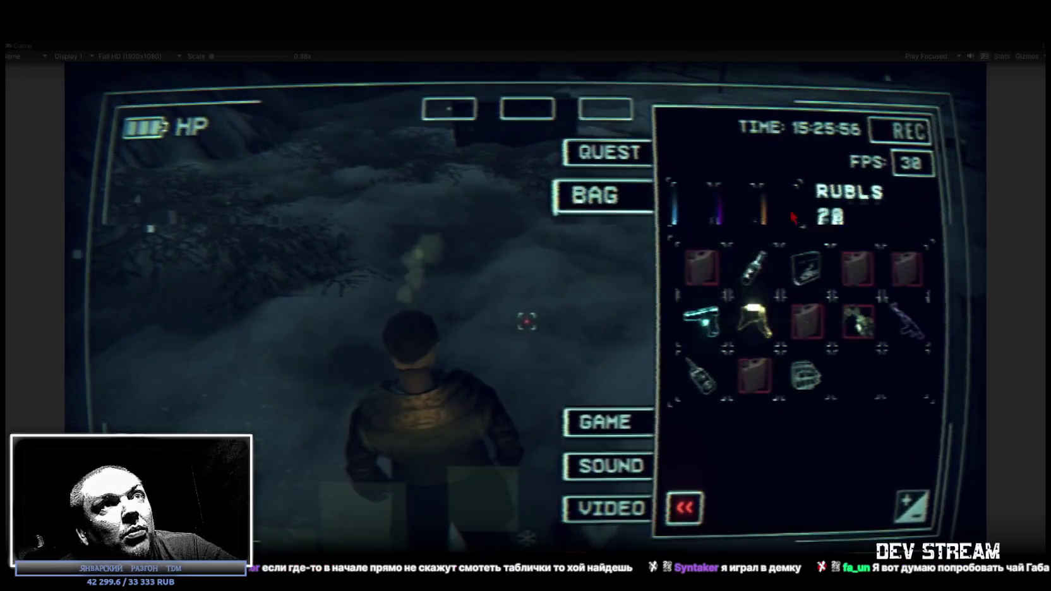
{"action": "left_click", "coordinate": [781, 310]}
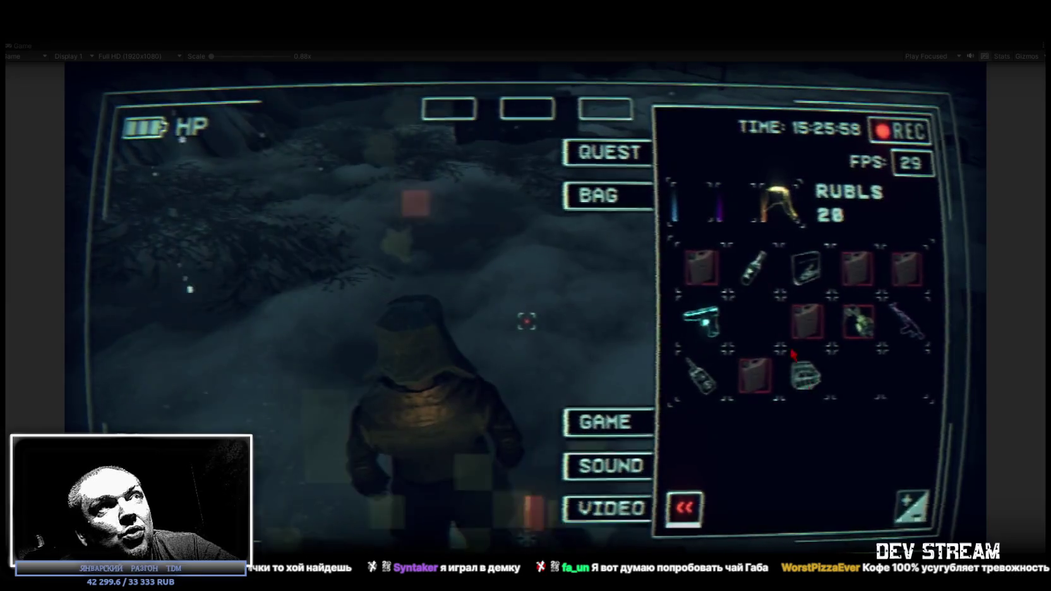
{"action": "left_click", "coordinate": [907, 320]}
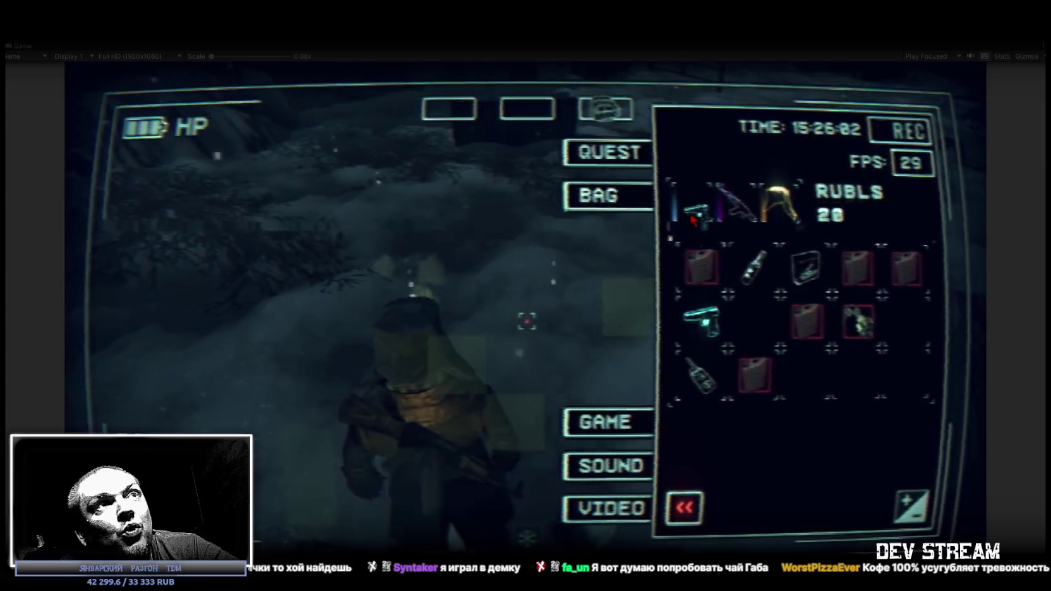
{"action": "left_click", "coordinate": [701, 321]}
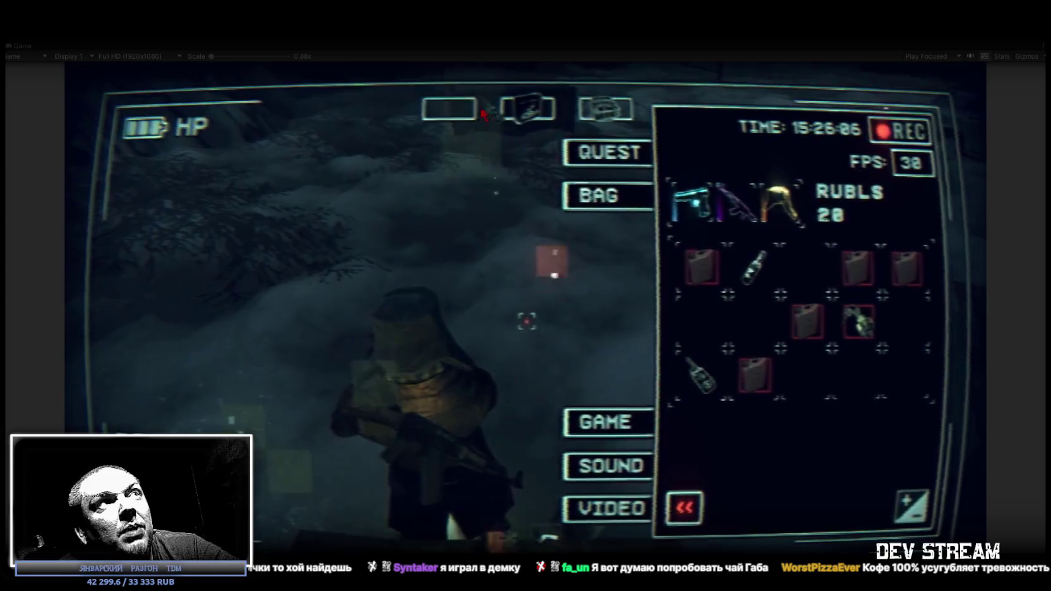
{"action": "key", "text": "Tab"}
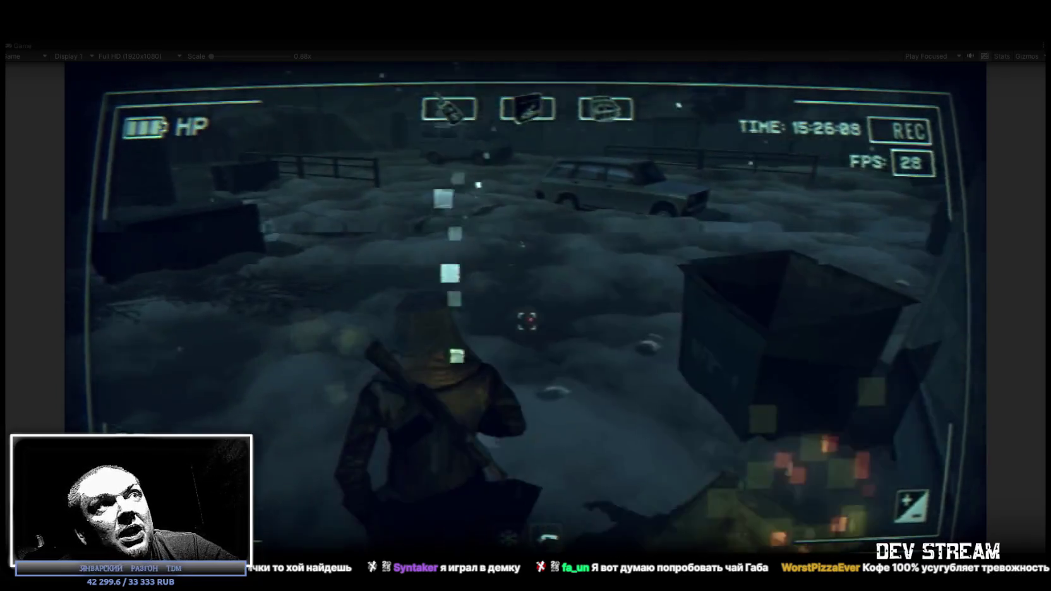
- Walk past the car, parked van, brick gate pillar and burning container
{"action": "key", "text": "w"}
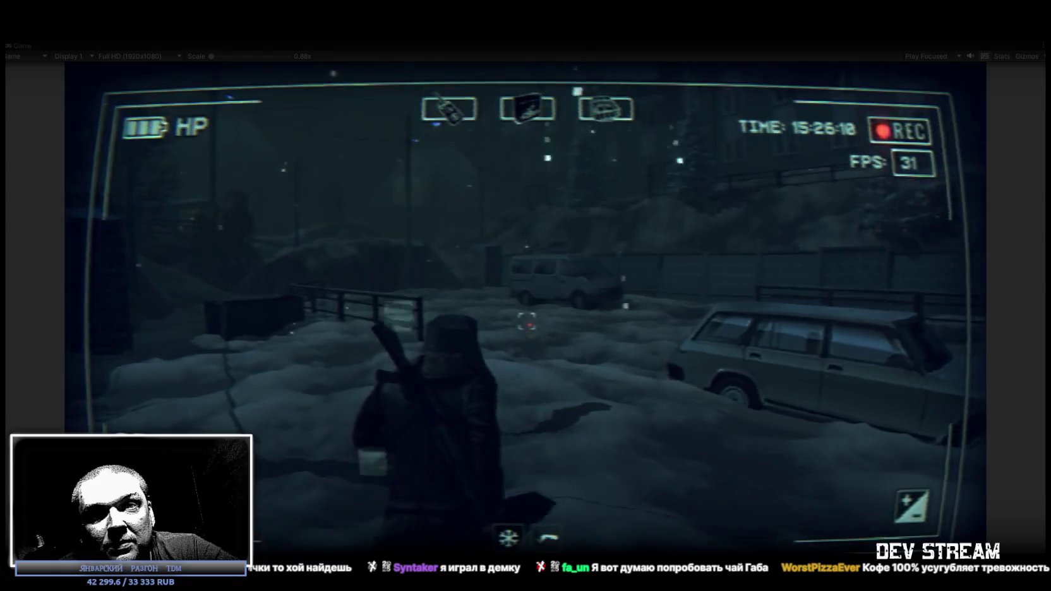
{"action": "key", "text": "w"}
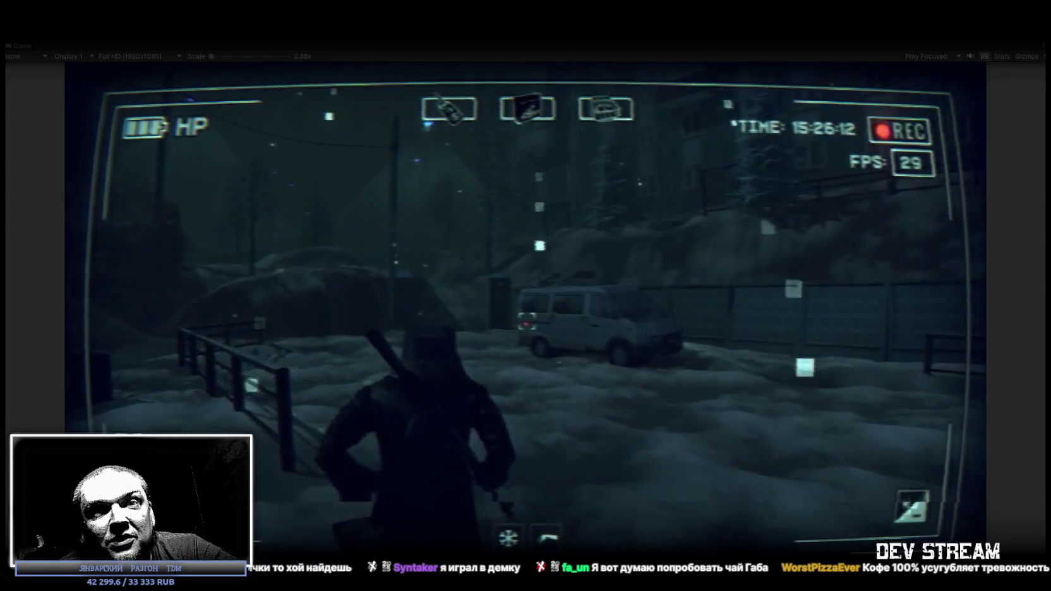
{"action": "key", "text": "w"}
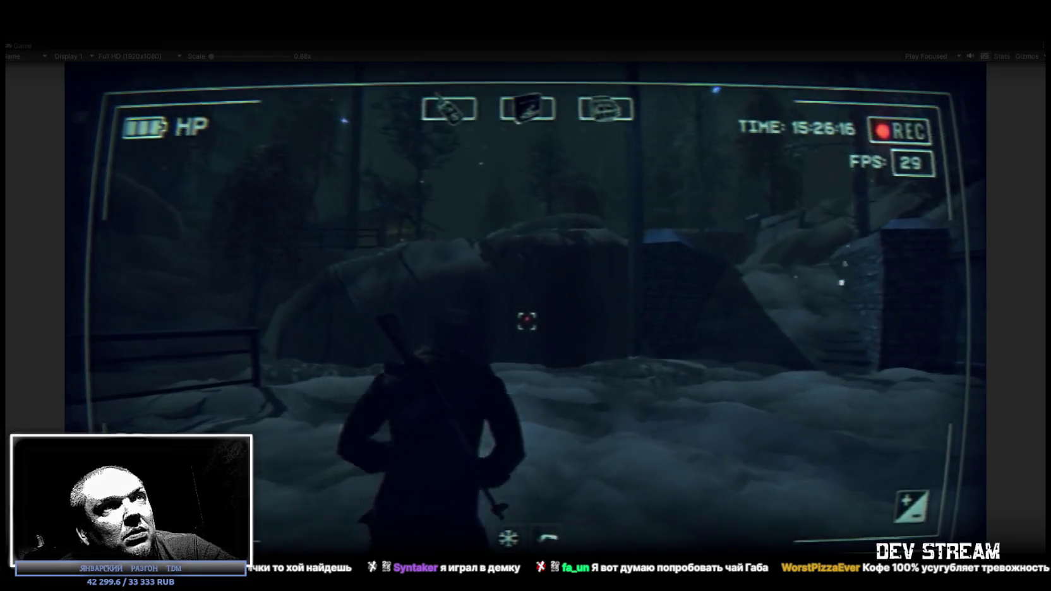
{"action": "key", "text": "w"}
{"action": "key", "text": "w"}
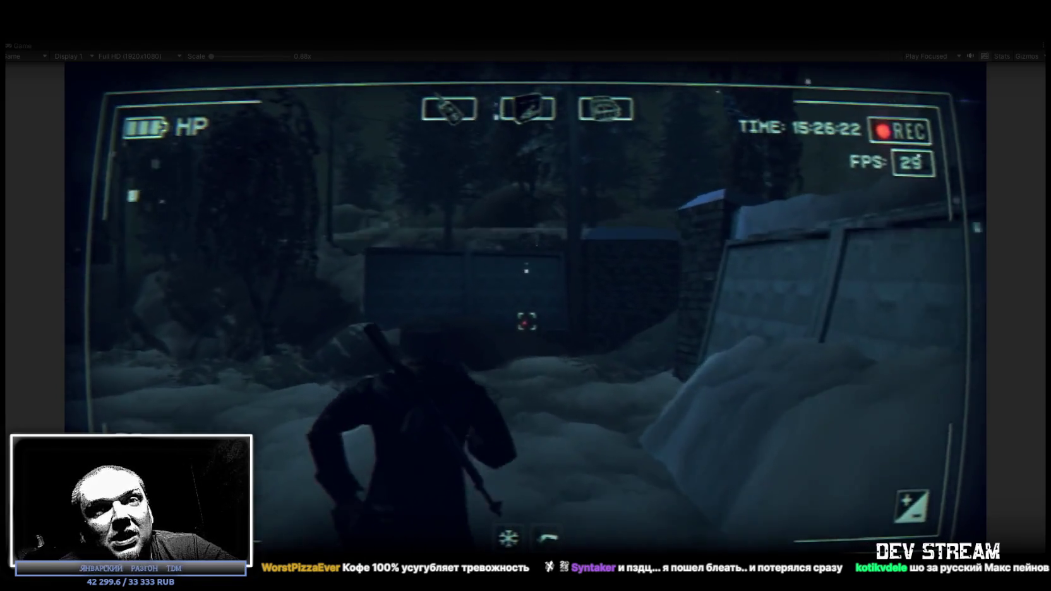
{"action": "key", "text": "w"}
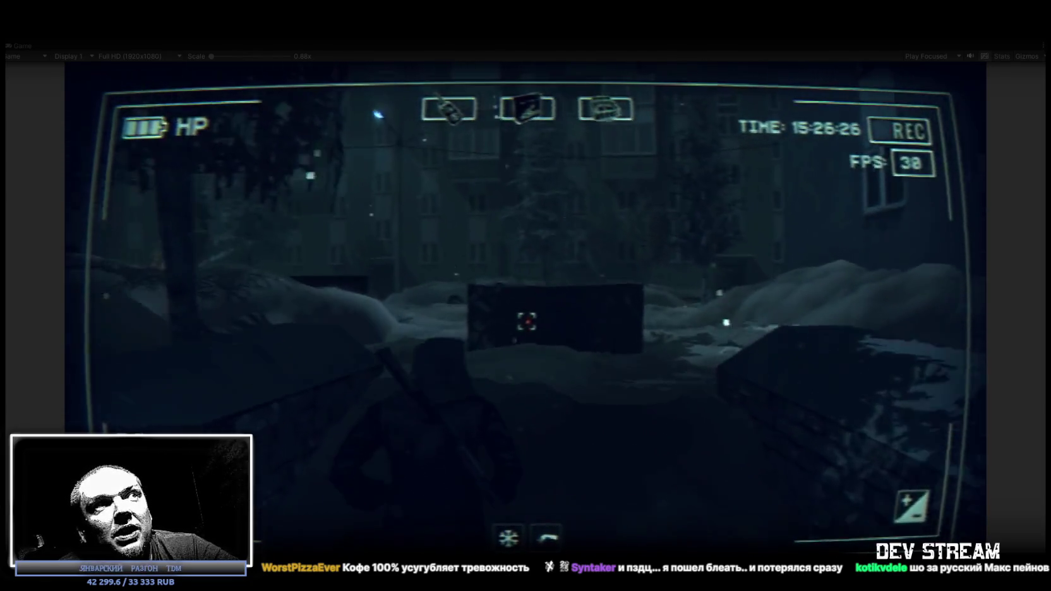
{"action": "key", "text": "w"}
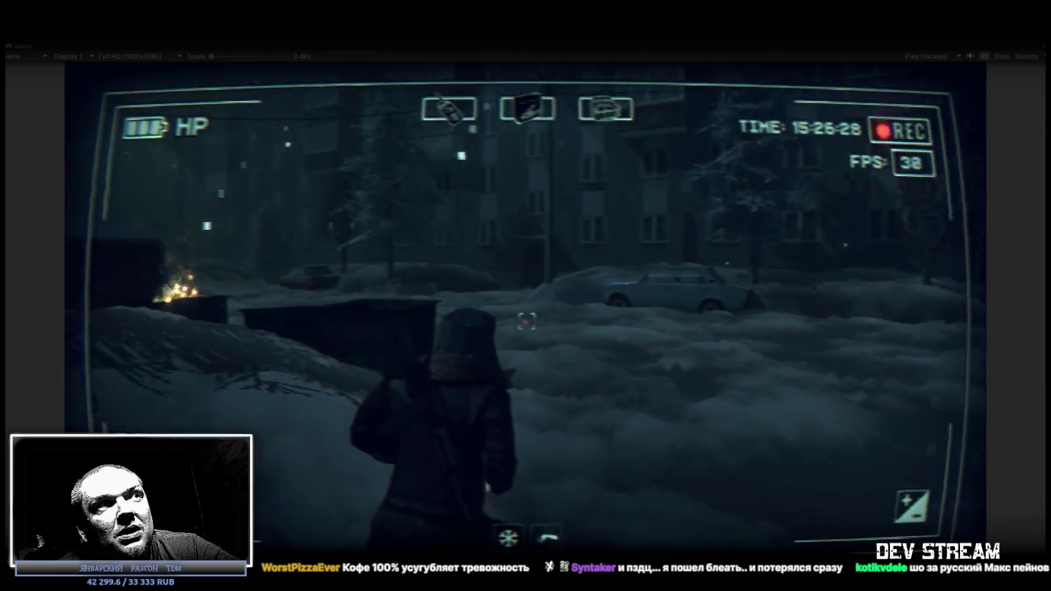
{"action": "key", "text": "w"}
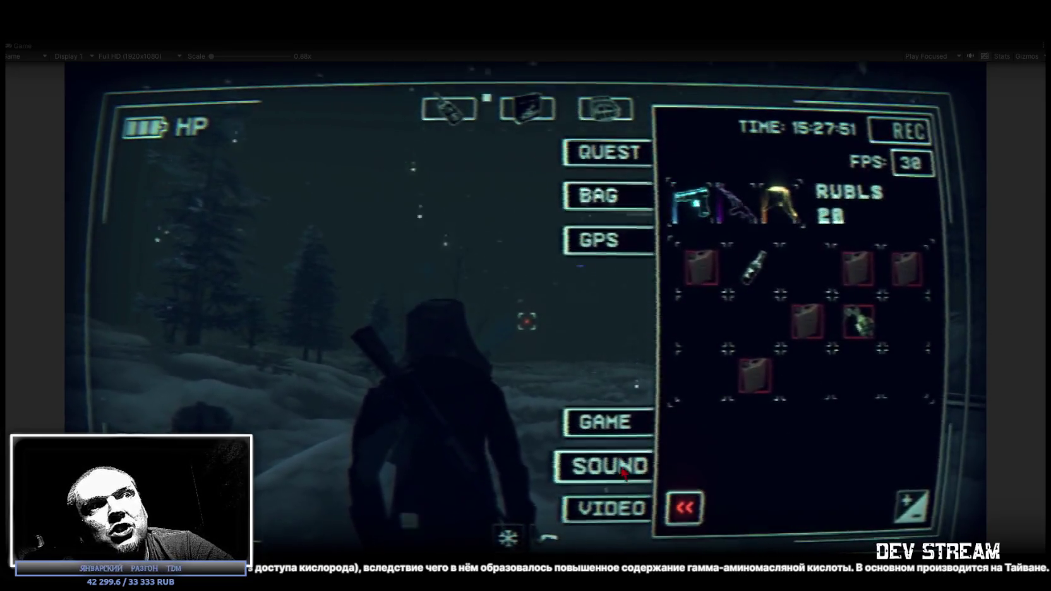
- Read the first QUEST entry about the storage-locker key, then close the menu and walk on
{"action": "left_click", "coordinate": [611, 158]}
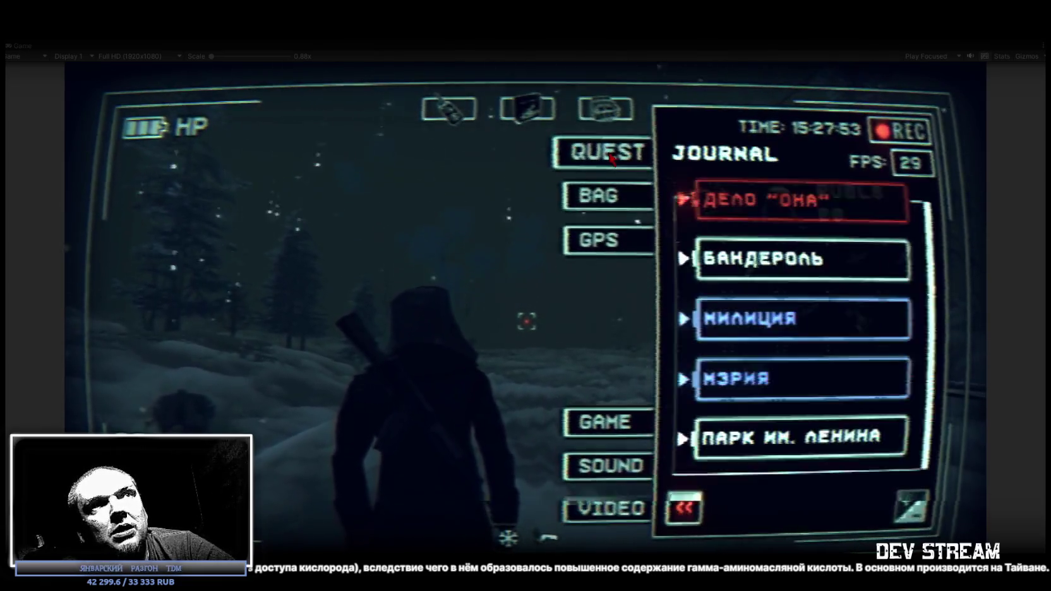
{"action": "left_click", "coordinate": [762, 254]}
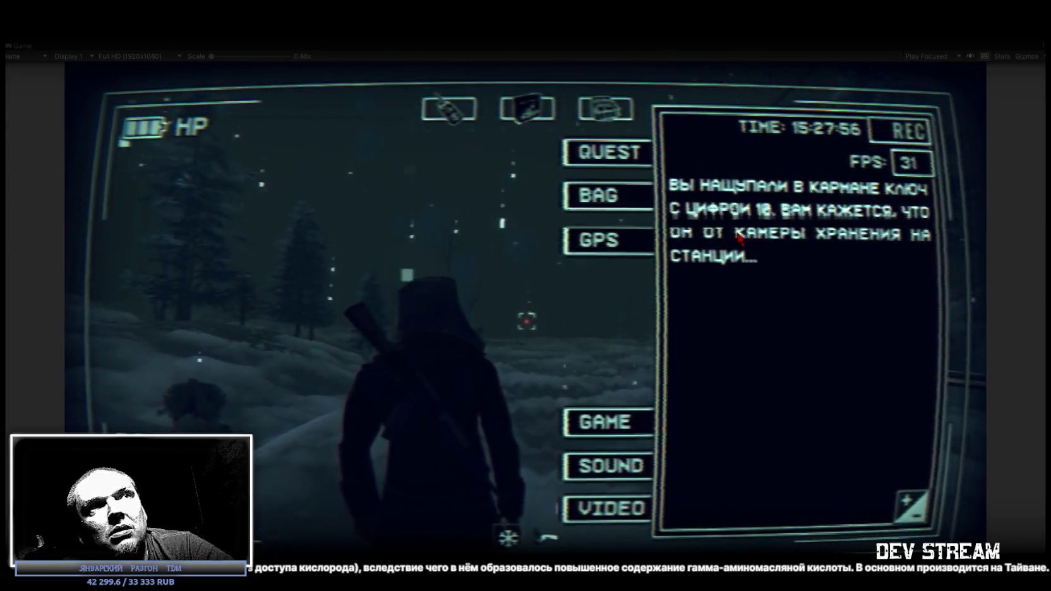
{"action": "key", "text": "Escape"}
{"action": "key", "text": "w"}
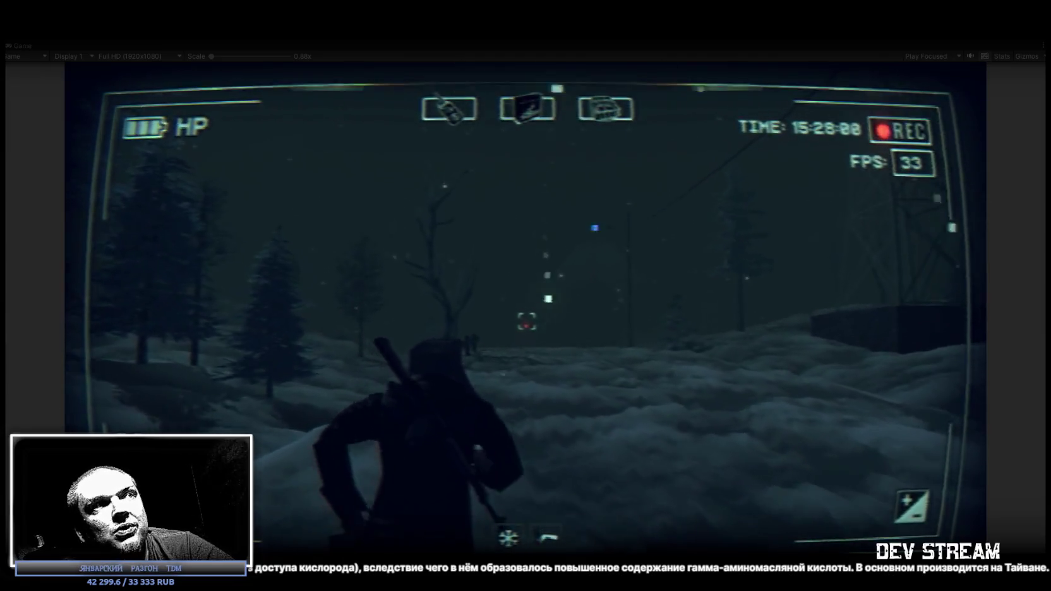
- Walk through the snowy field, then bring up the camcorder journal showing the quest list
{"action": "key", "text": "w"}
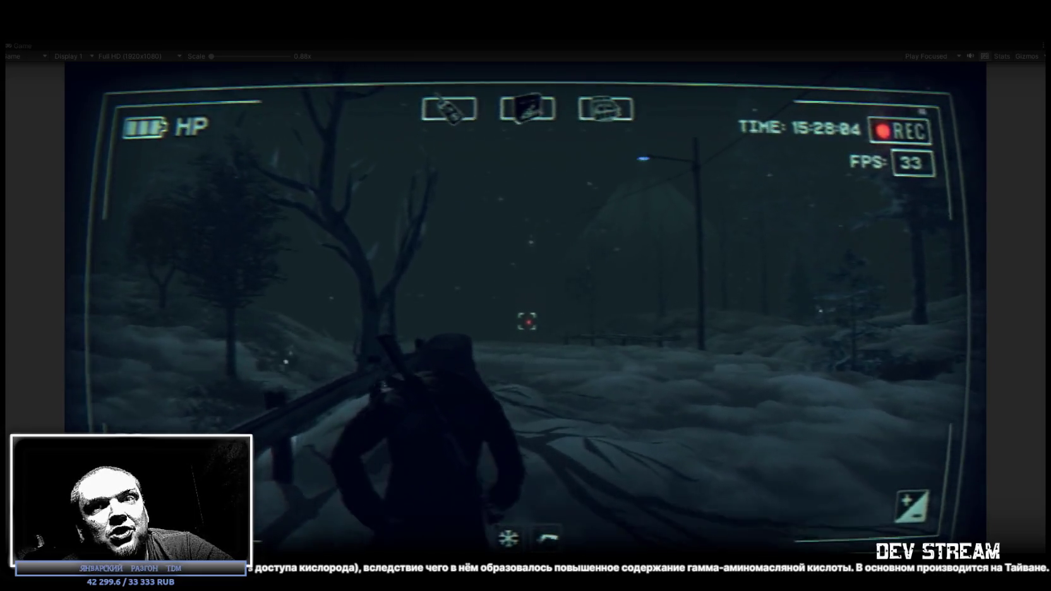
{"action": "key", "text": "w"}
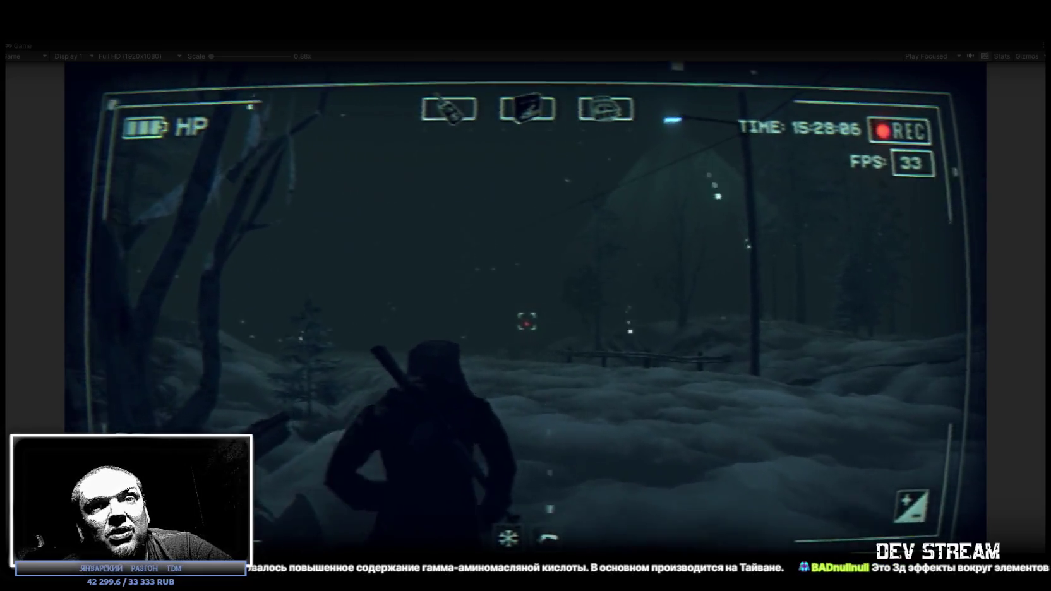
{"action": "key", "text": "w"}
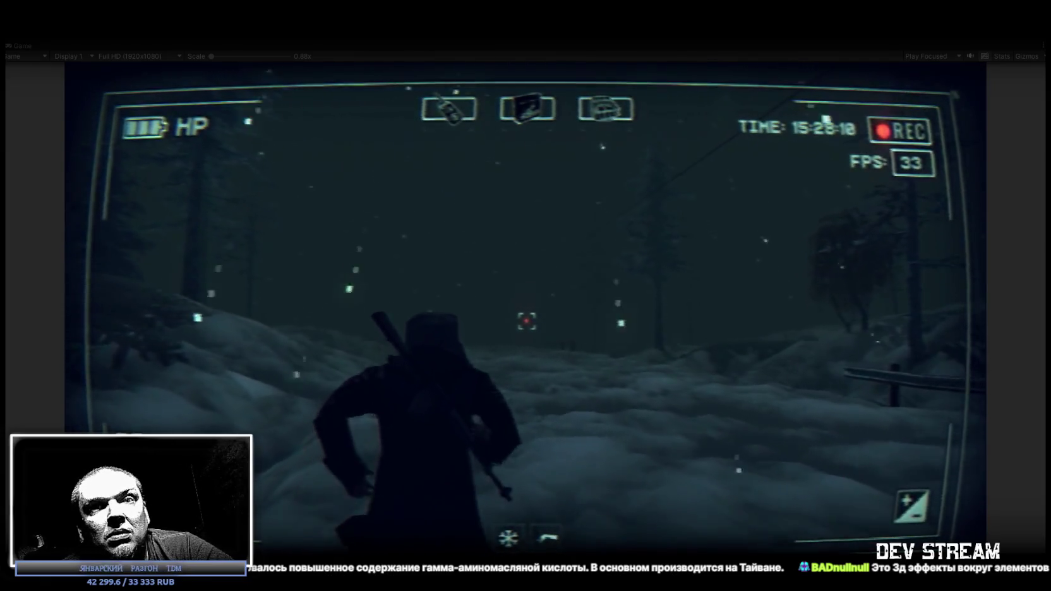
{"action": "key", "text": "w"}
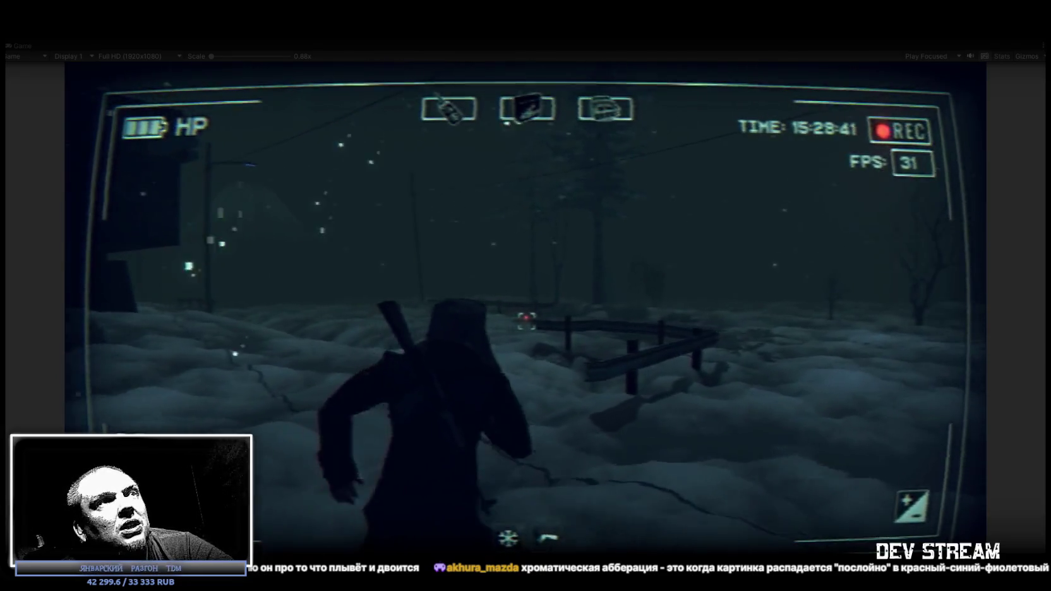
{"action": "key", "text": "Tab"}
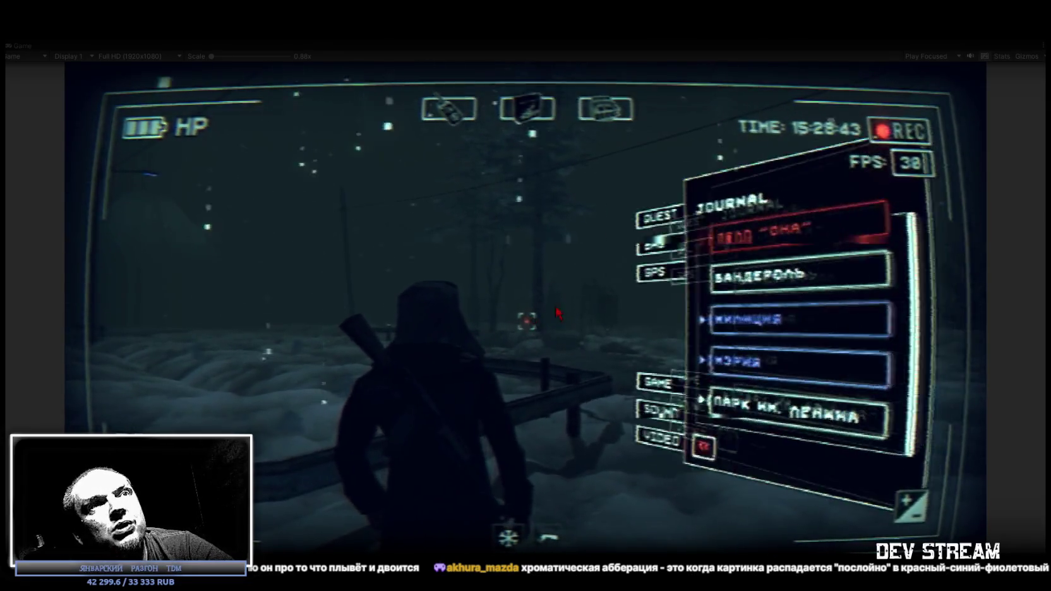
- Turn on the Color Map effect in VIDEO settings and return to gameplay
{"action": "left_click", "coordinate": [606, 509]}
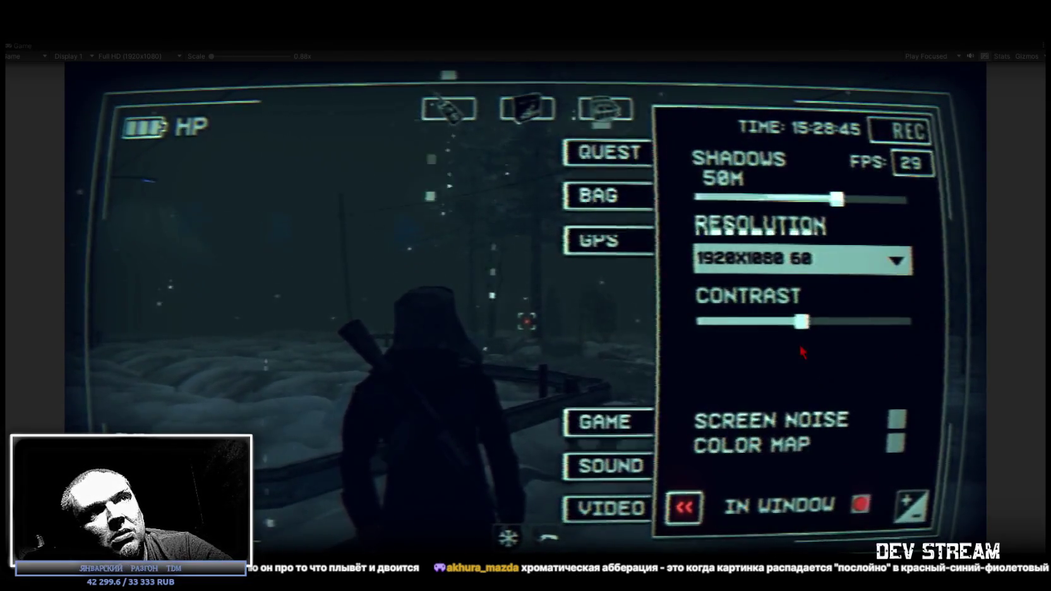
{"action": "left_click", "coordinate": [897, 420]}
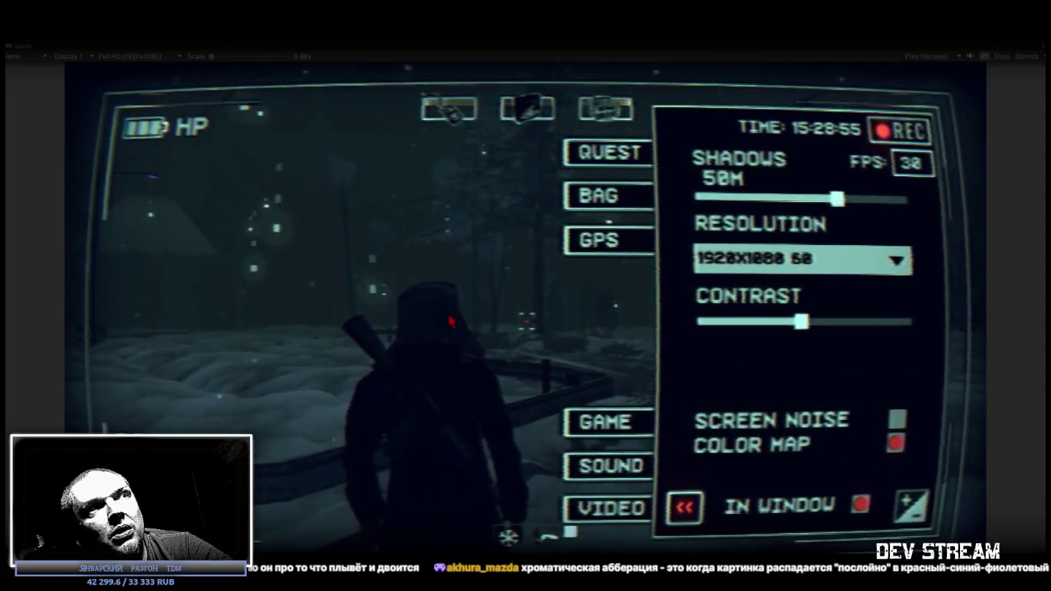
{"action": "key", "text": "Escape"}
- Run toward the lamp post, reopen the settings and turn Color Map off
{"action": "key", "text": "w"}
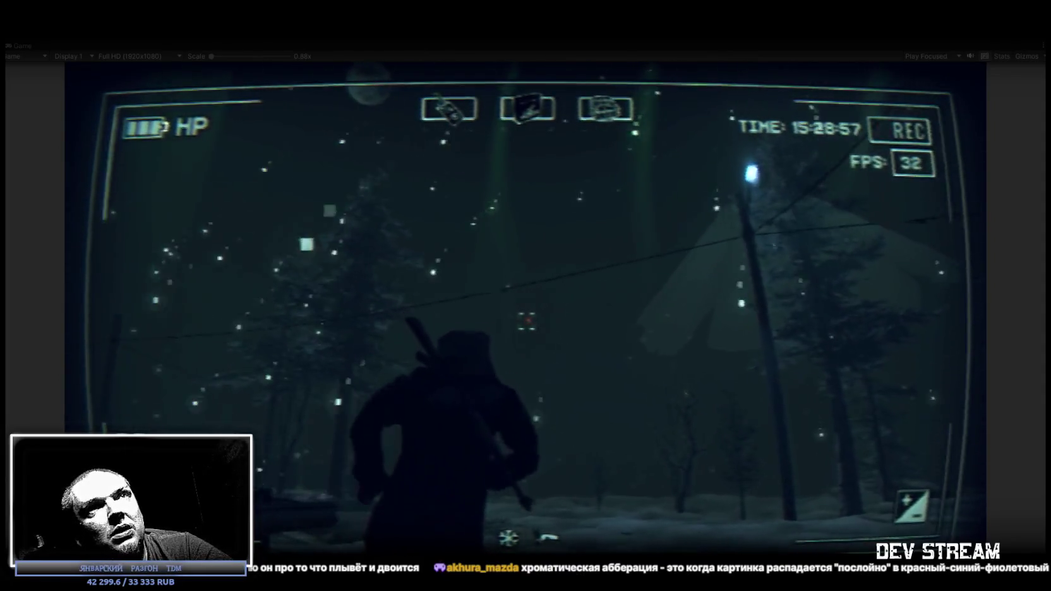
{"action": "mouse_move", "coordinate": [525, 324]}
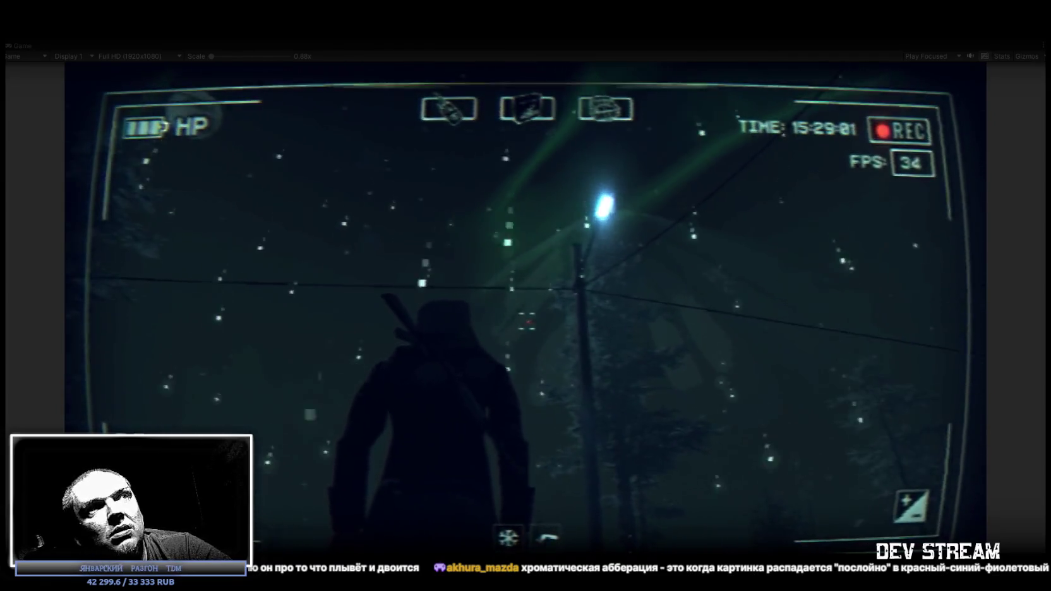
{"action": "key", "text": "Escape"}
{"action": "key", "text": "Escape"}
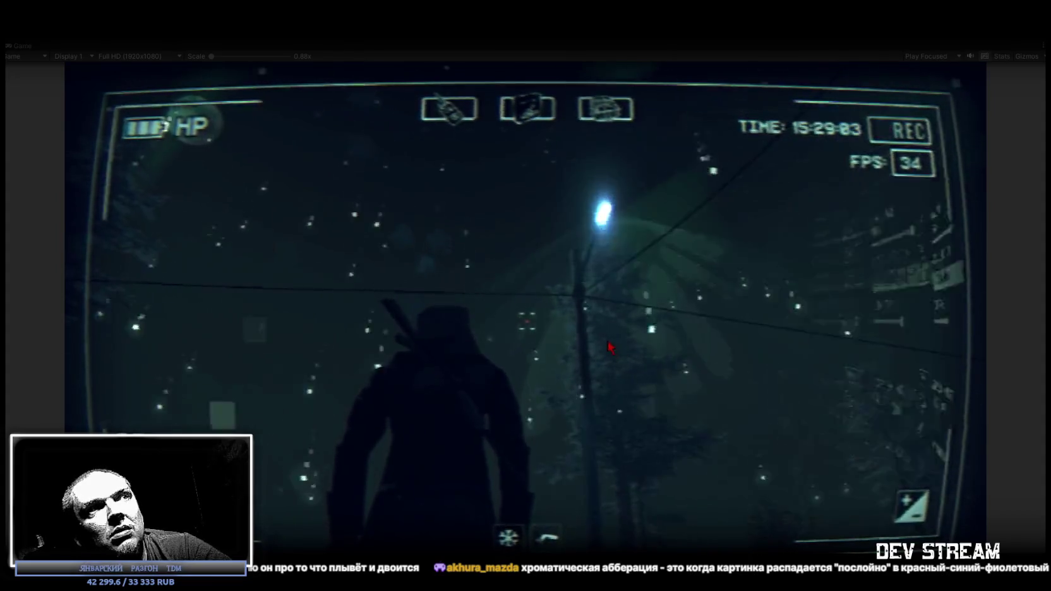
{"action": "key", "text": "Escape"}
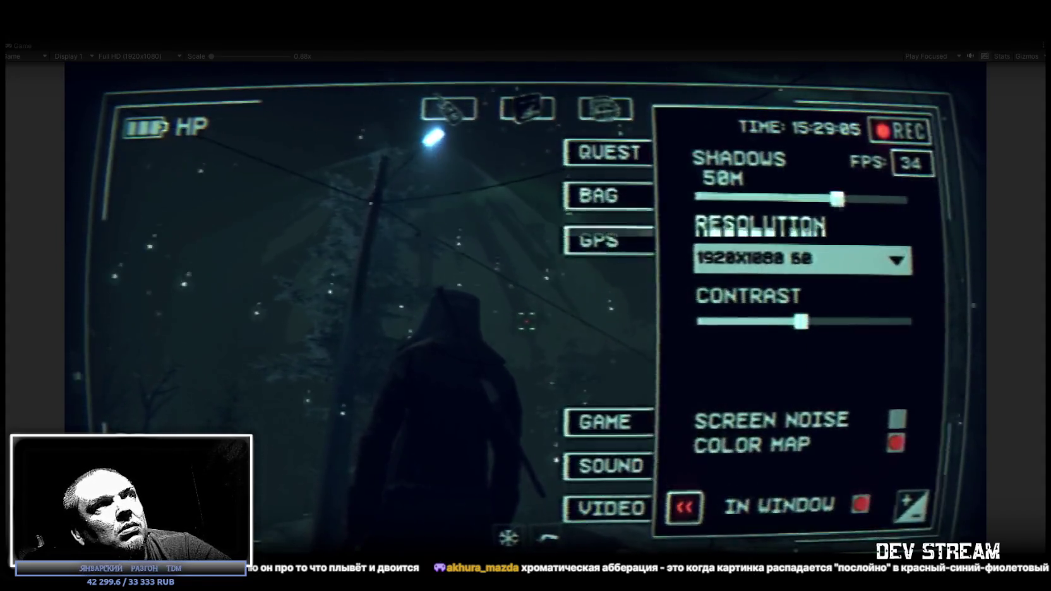
{"action": "left_click", "coordinate": [899, 445]}
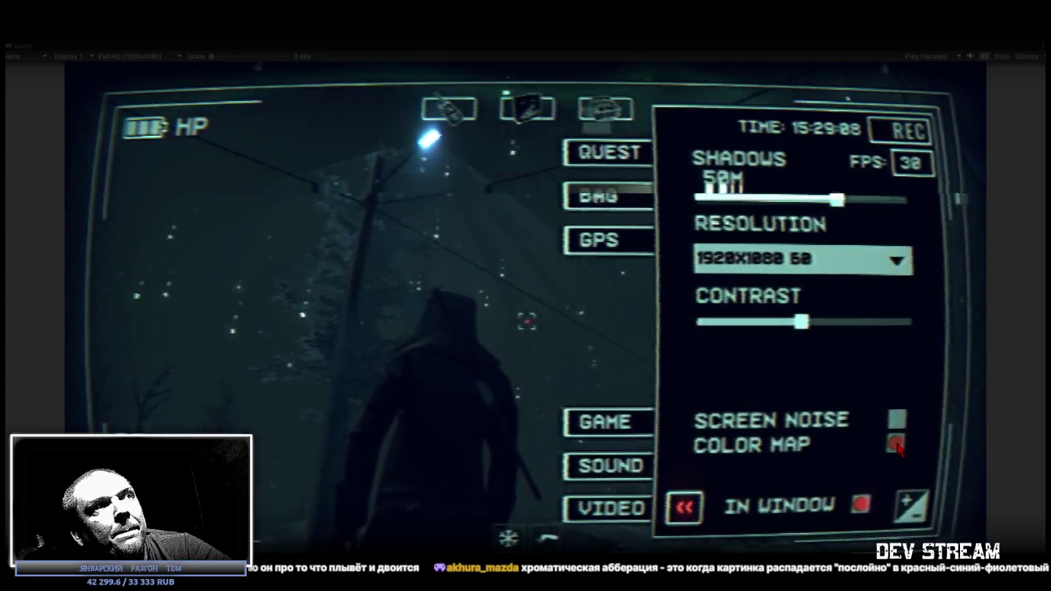
{"action": "left_click", "coordinate": [896, 445]}
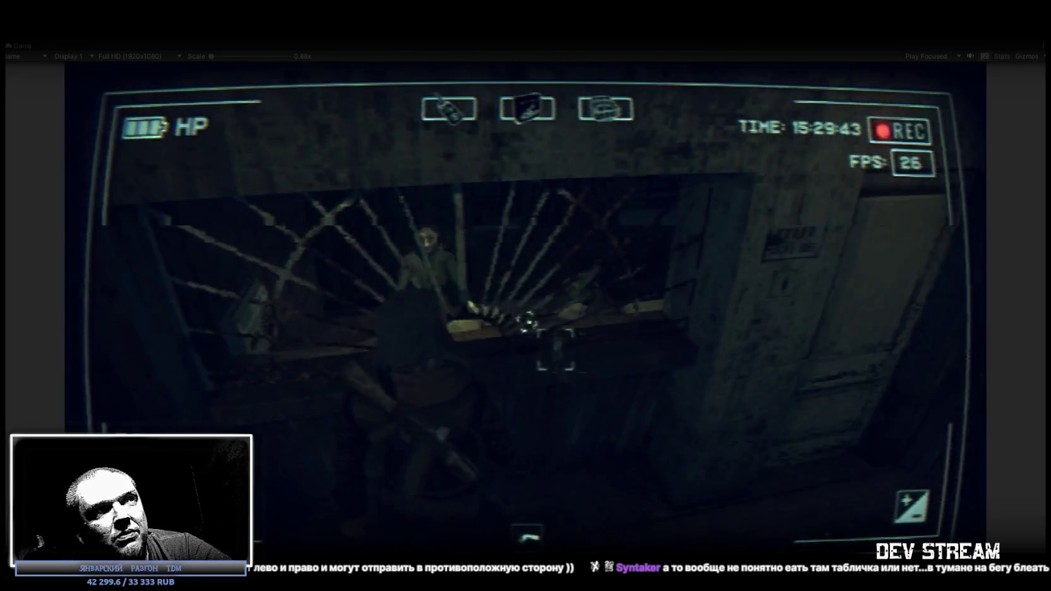
- At the station's barred counter, reopen the camcorder settings menu
{"action": "key", "text": "Escape"}
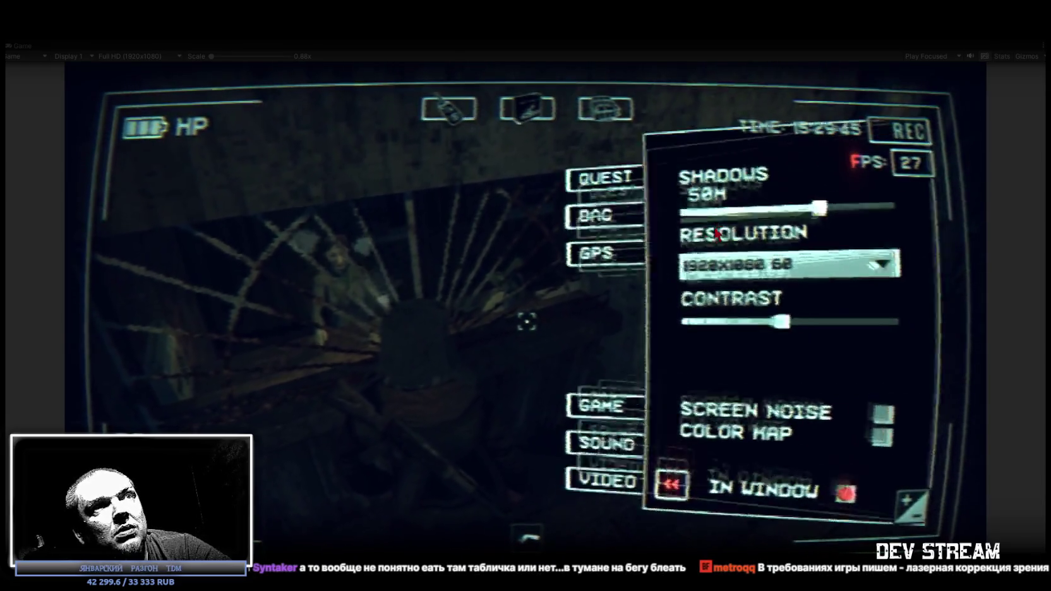
- Look at the GPS radar map and the bag inventory, then close the menu
{"action": "key", "text": "m"}
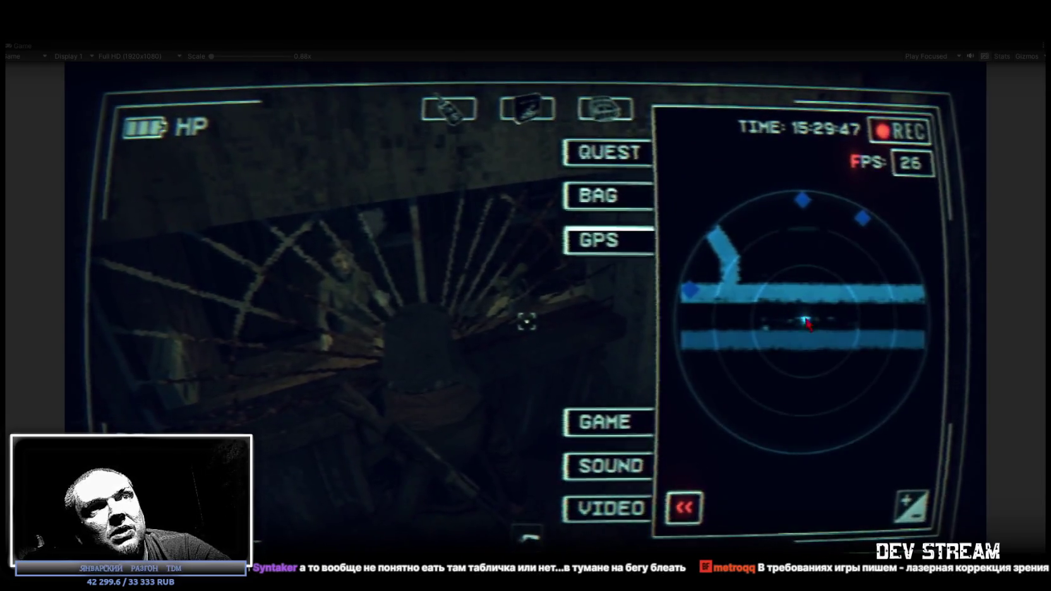
{"action": "key", "text": "i"}
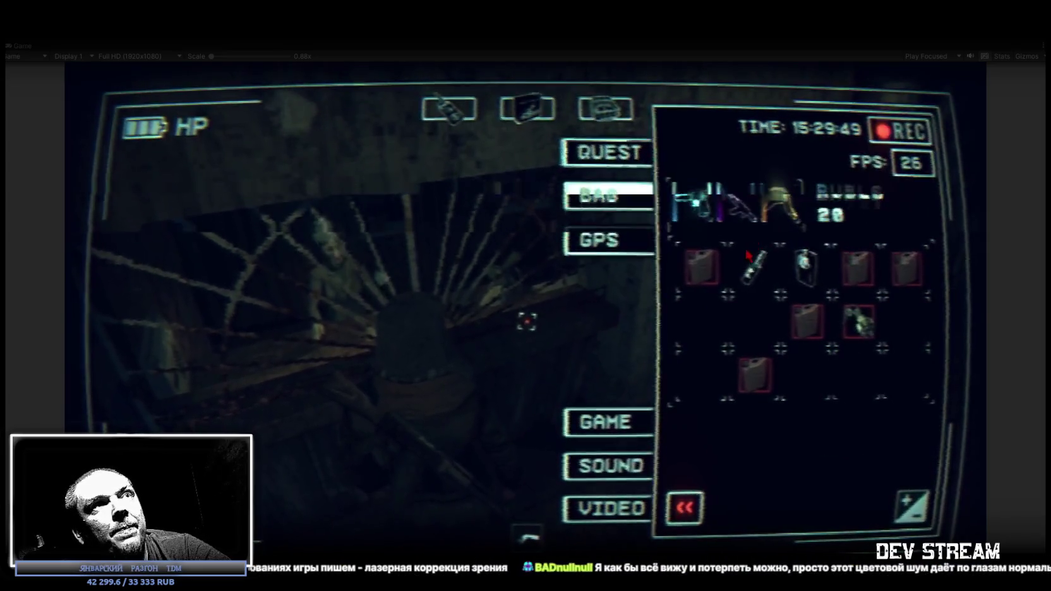
{"action": "key", "text": "Escape"}
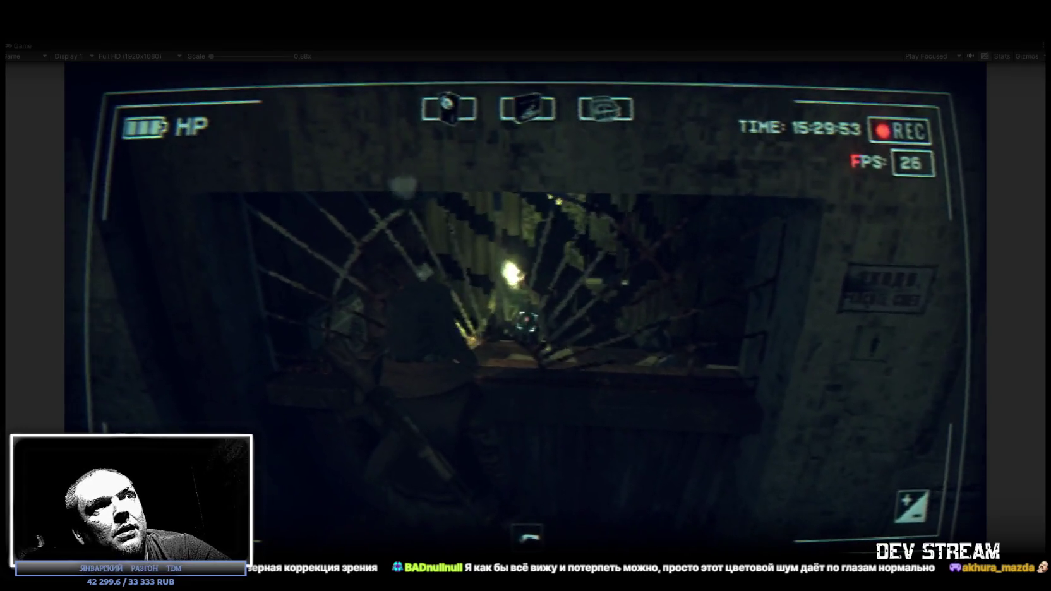
- Talk with the clerk through the dialogue options and ask about Отдел милиции
{"action": "key", "text": "e"}
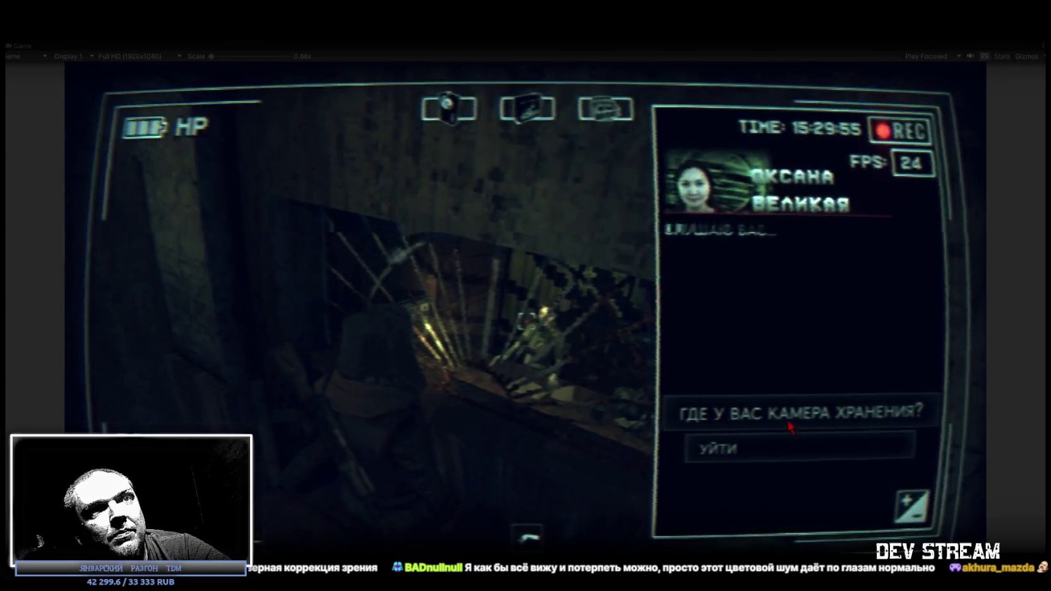
{"action": "left_click", "coordinate": [769, 422]}
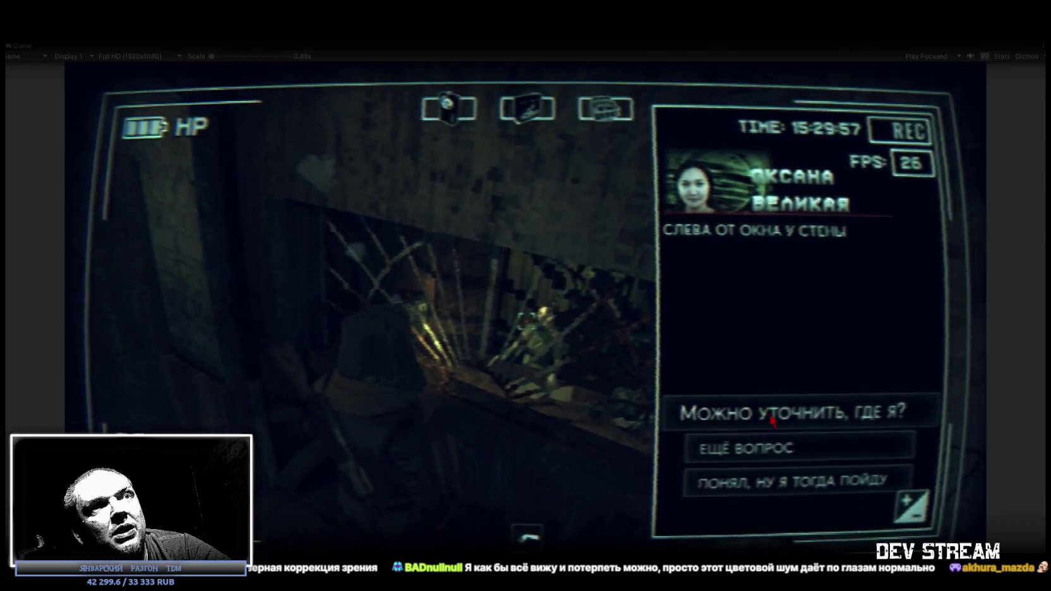
{"action": "left_click", "coordinate": [793, 484]}
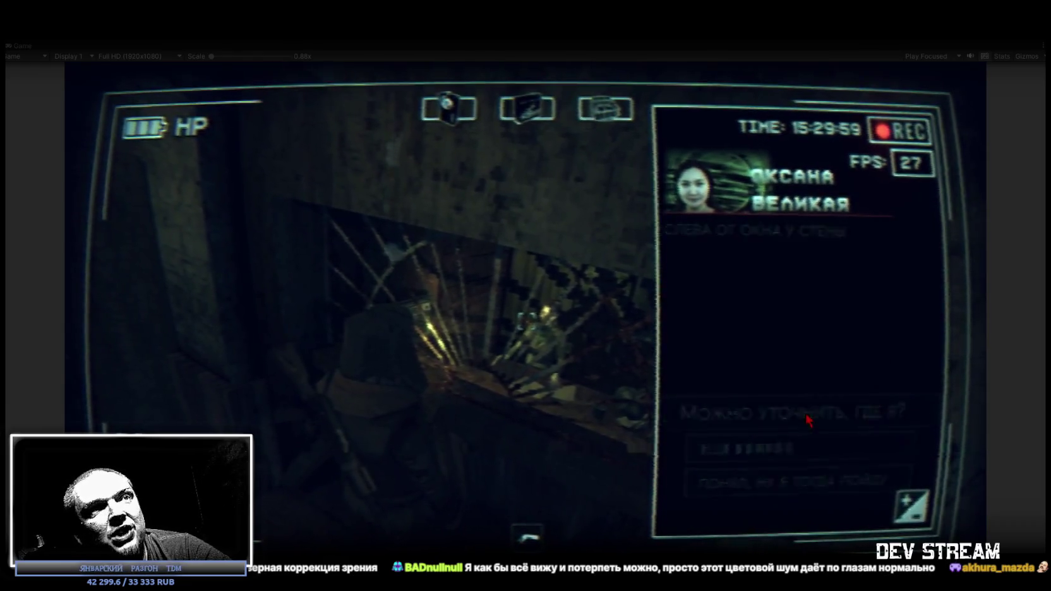
{"action": "left_click", "coordinate": [783, 425]}
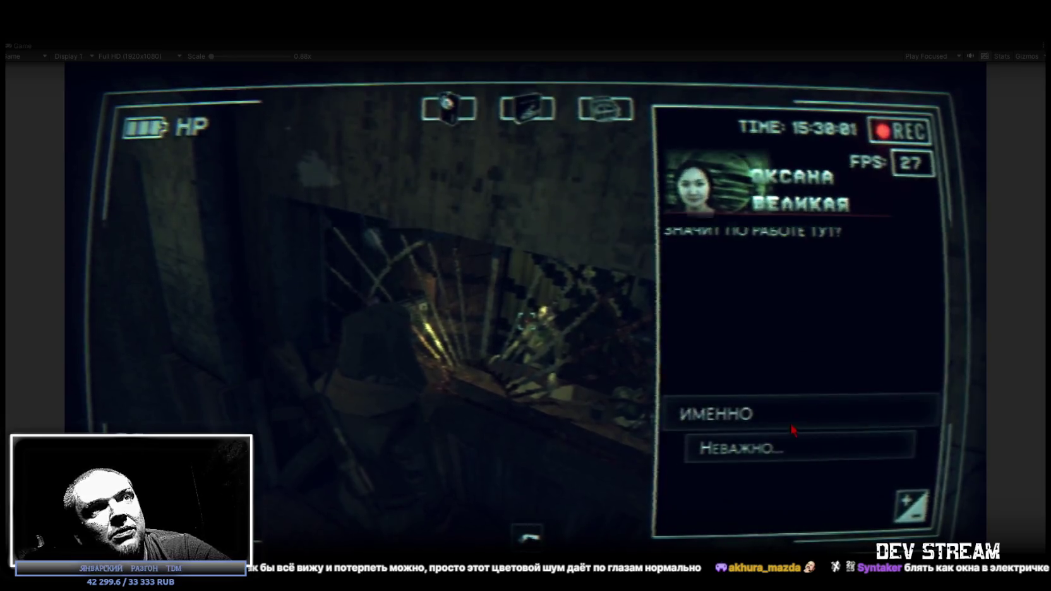
{"action": "left_click", "coordinate": [769, 417]}
{"action": "left_click", "coordinate": [758, 425]}
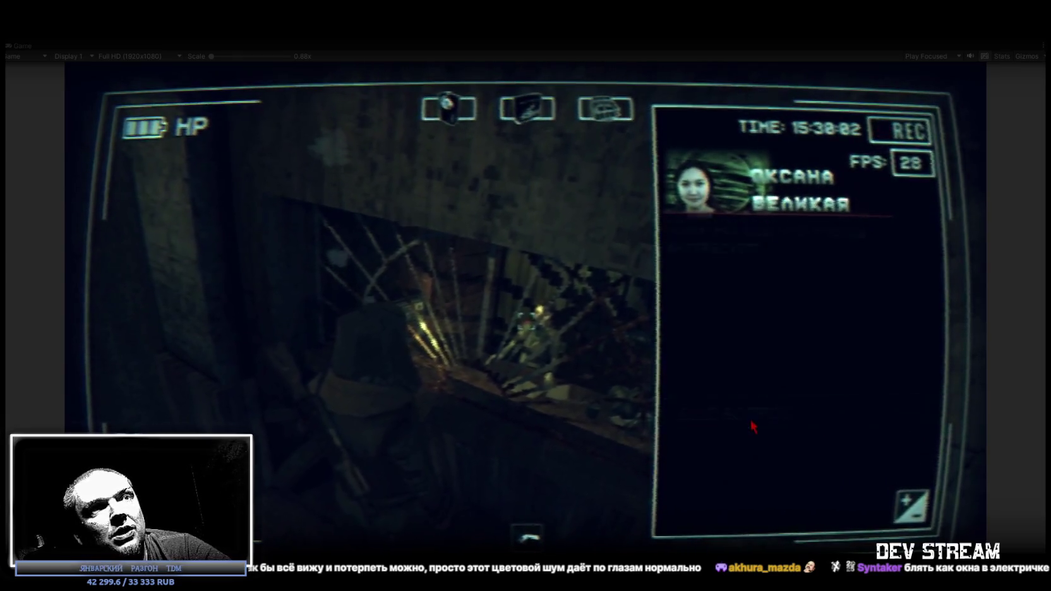
{"action": "left_click", "coordinate": [768, 417]}
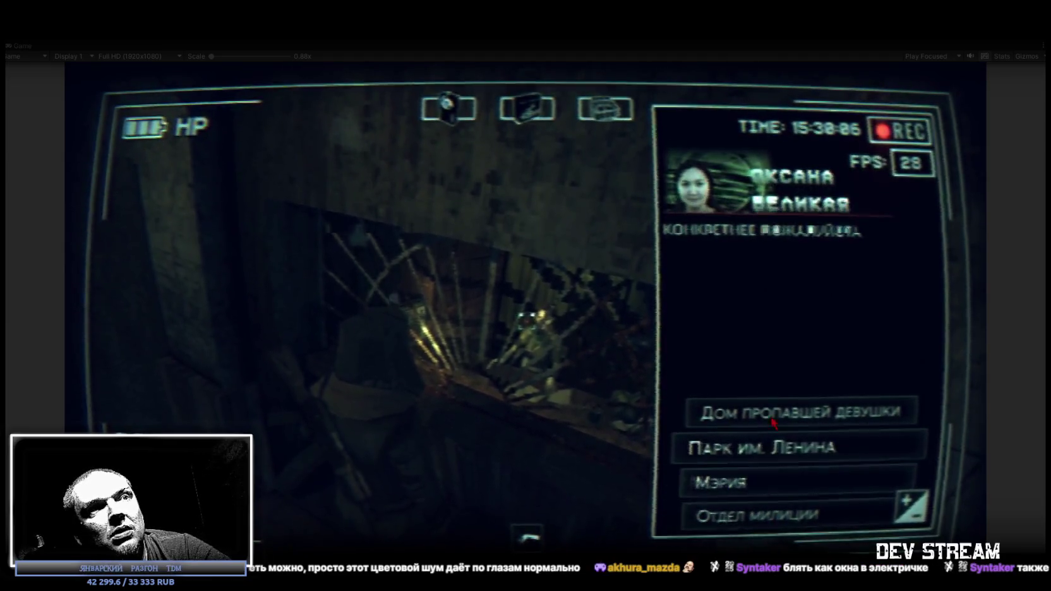
{"action": "left_click", "coordinate": [771, 522]}
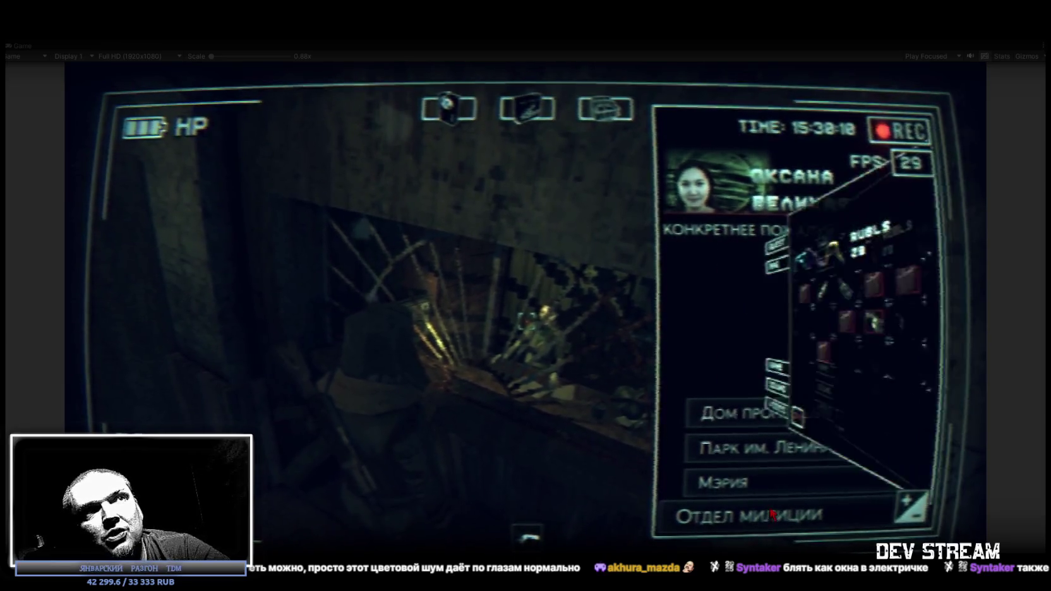
- Read the ДЕЛО "ОНА" case file and МИЛИЦИЯ quest, then return to the clerk dialogue
{"action": "left_click", "coordinate": [730, 185]}
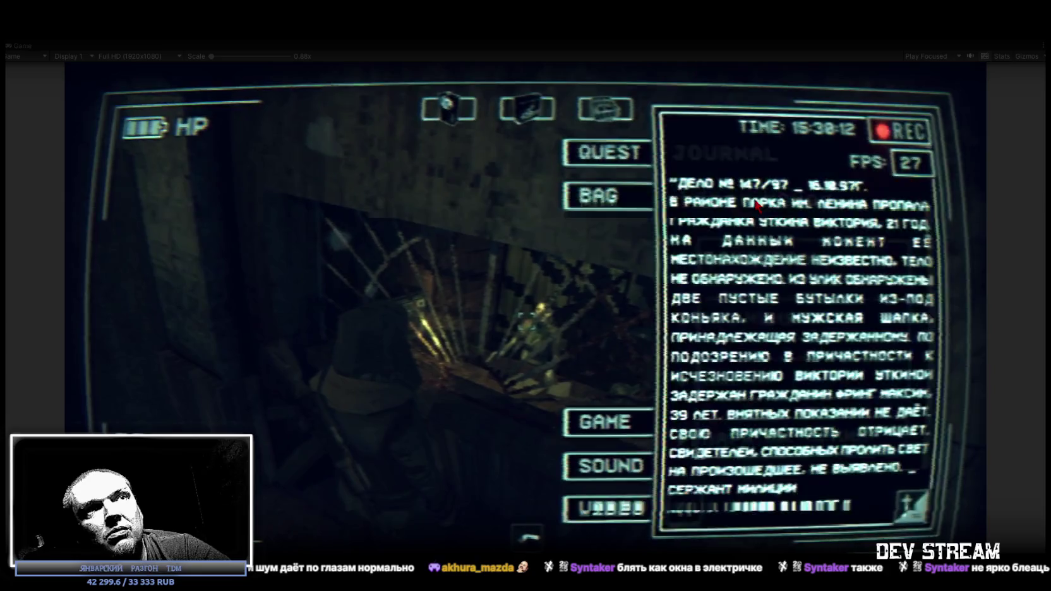
{"action": "left_click", "coordinate": [786, 284]}
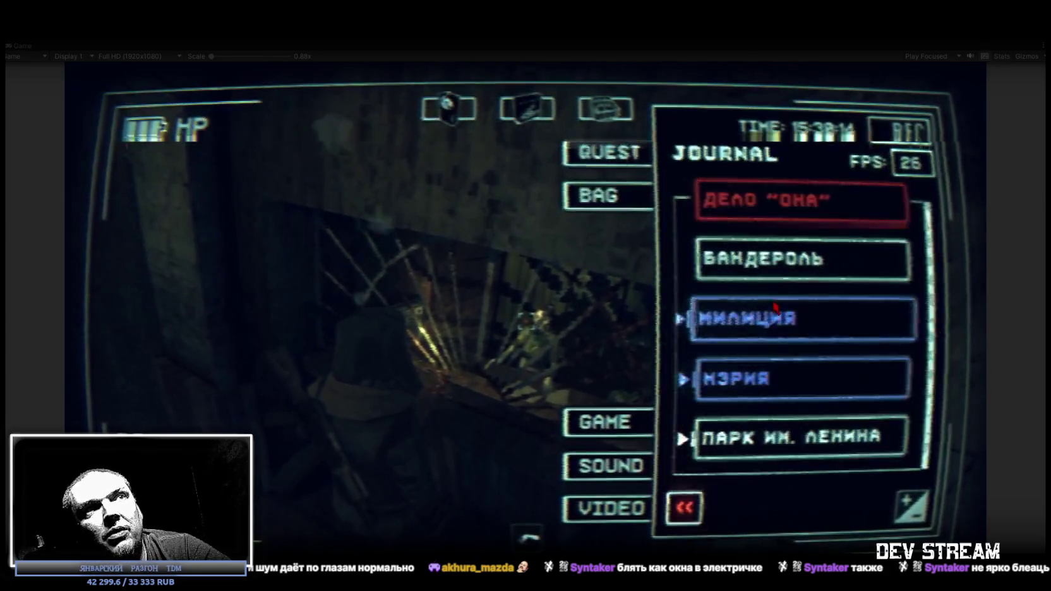
{"action": "left_click", "coordinate": [765, 325]}
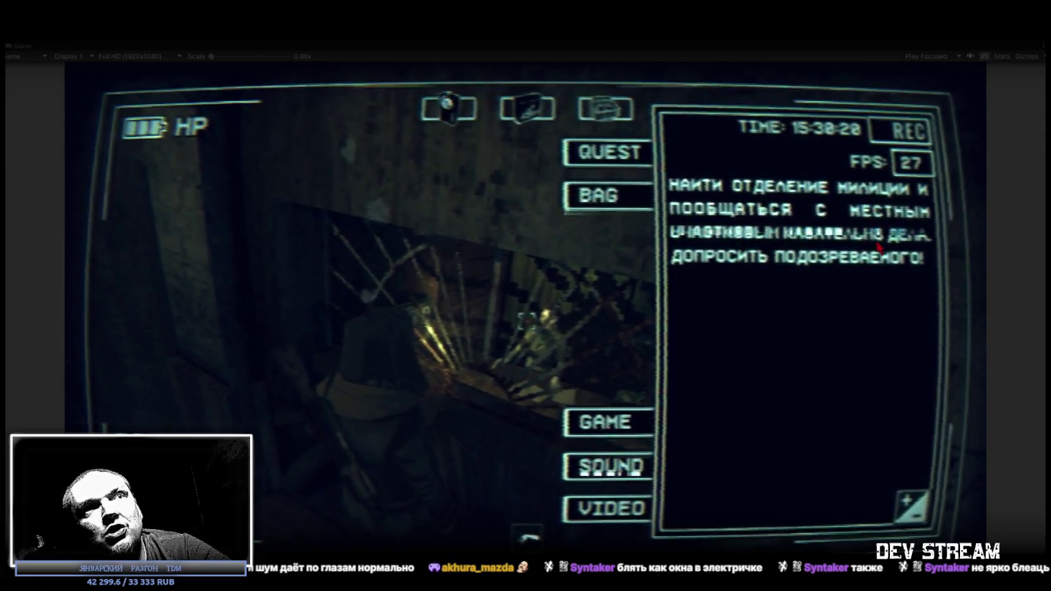
{"action": "left_click", "coordinate": [798, 258]}
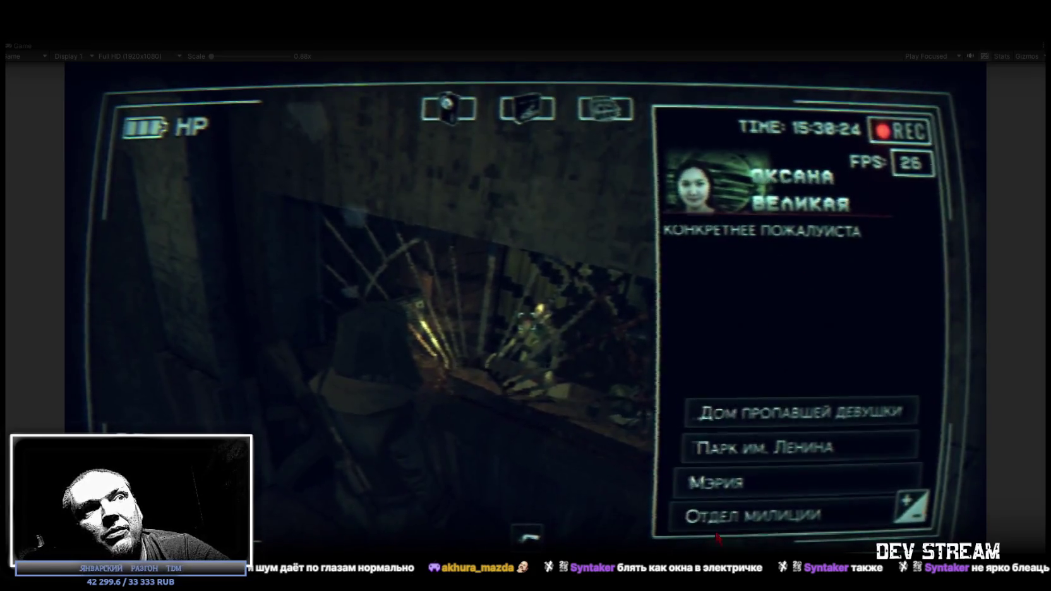
- Ask the clerk for directions to Отдел милиции, then end with "Понял, ну я тогда пойду"
{"action": "left_click", "coordinate": [749, 522]}
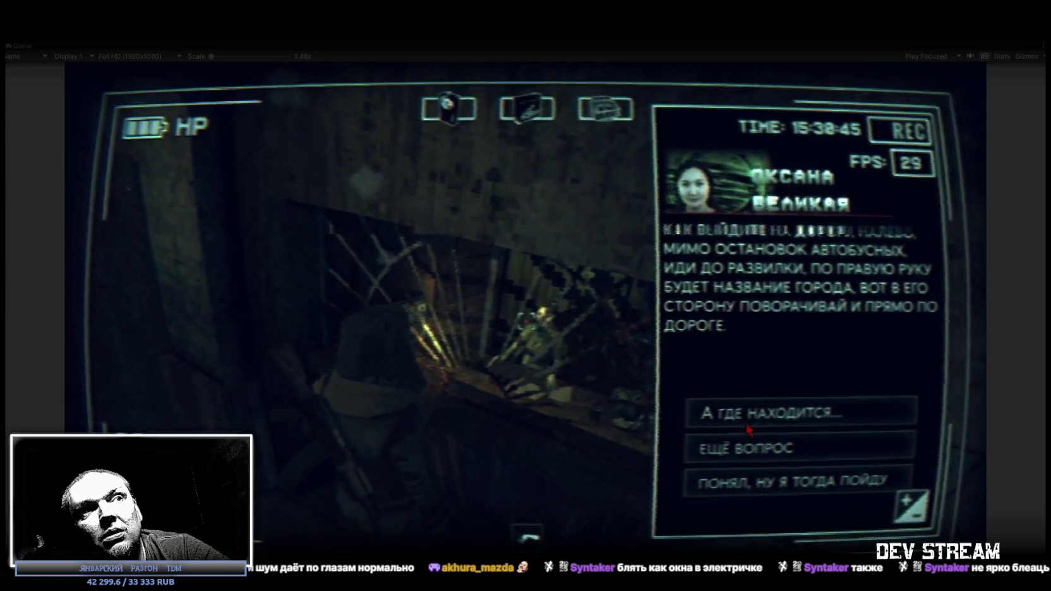
{"action": "left_click", "coordinate": [749, 491]}
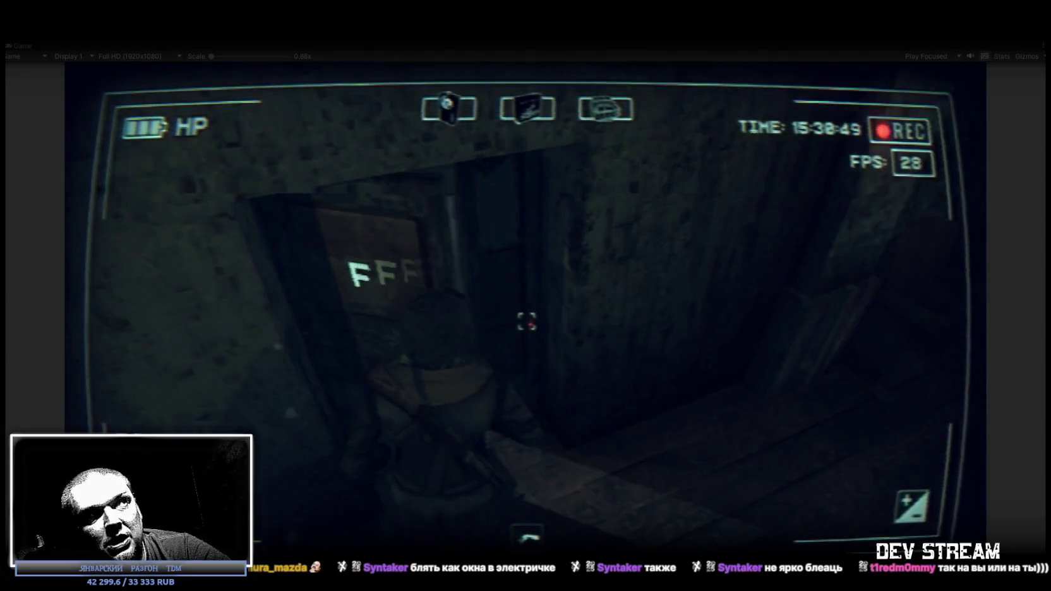
- Leave the station through the door and walk along the platform toward the bus shelter
{"action": "key", "text": "f"}
{"action": "key", "text": "w"}
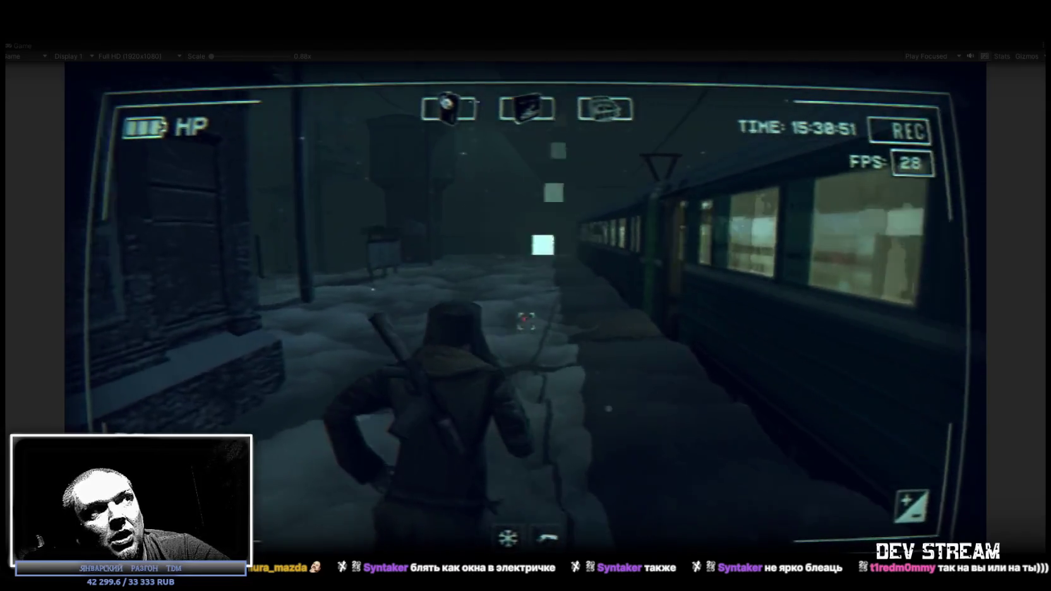
{"action": "key", "text": "w"}
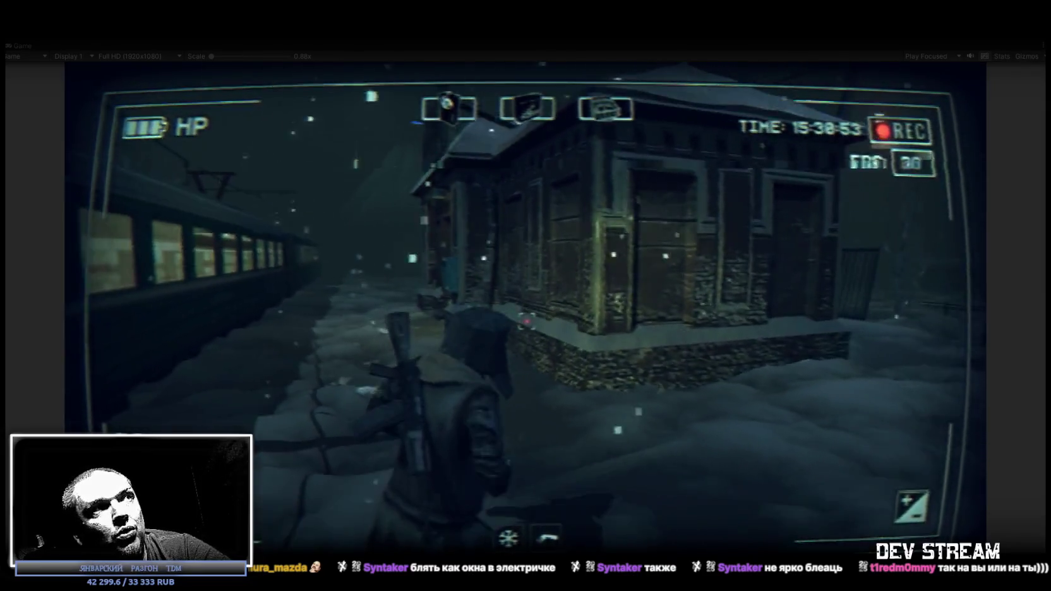
{"action": "key", "text": "w"}
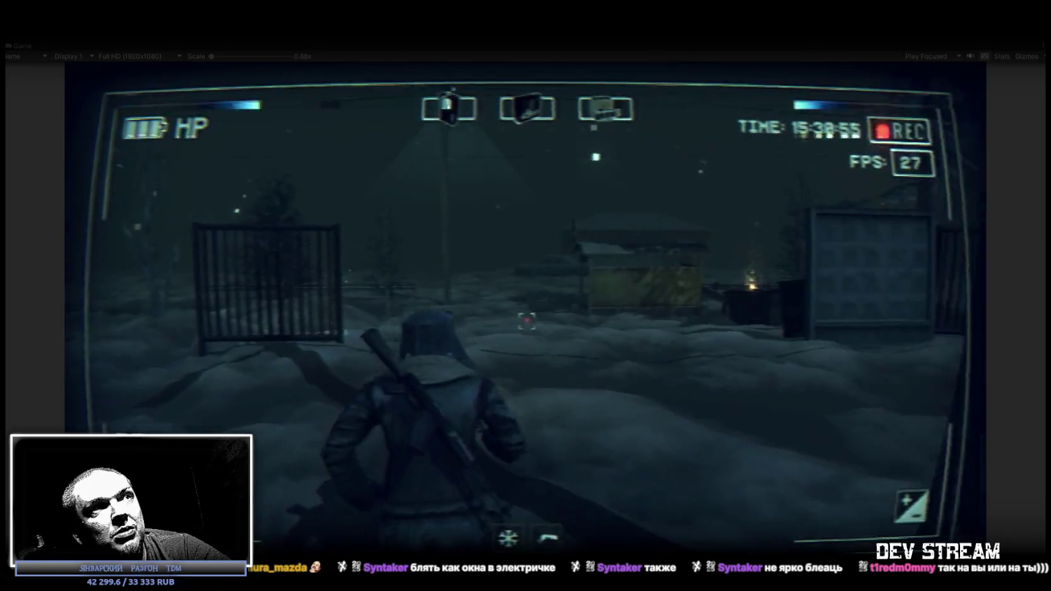
{"action": "key", "text": "w"}
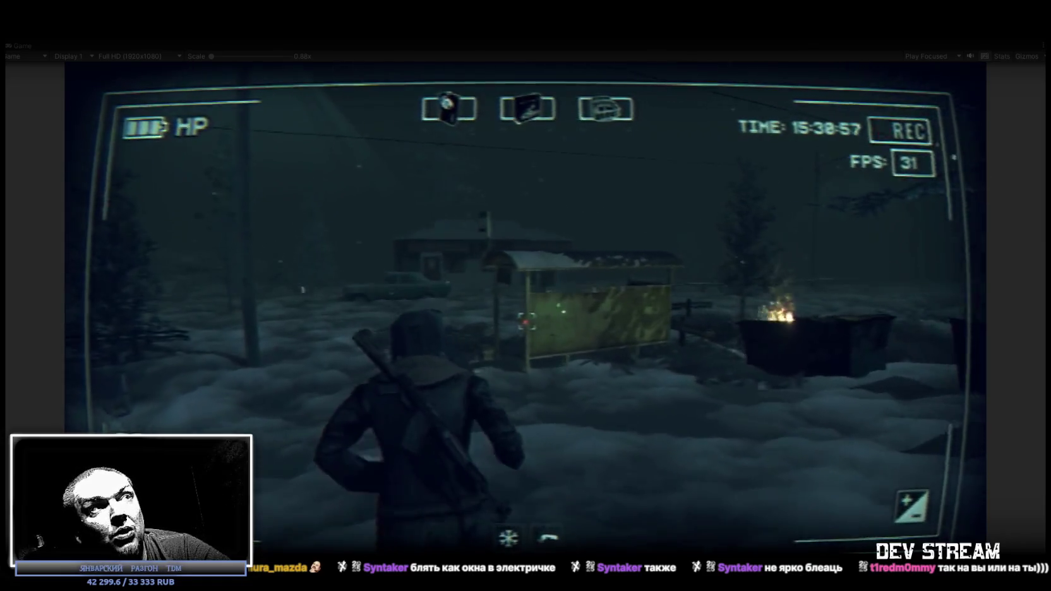
{"action": "key", "text": "w"}
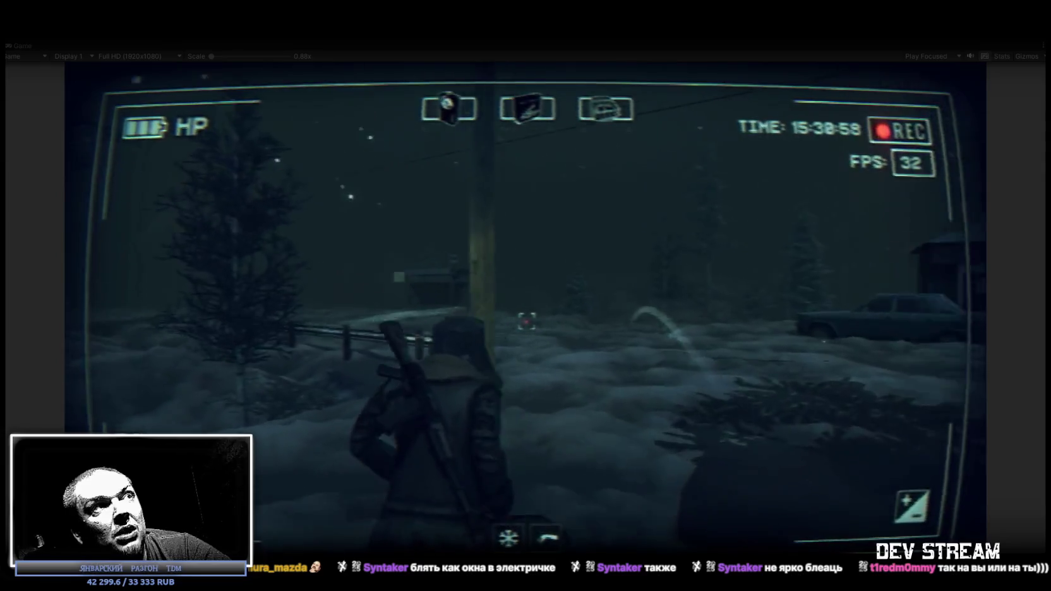
{"action": "key", "text": "w"}
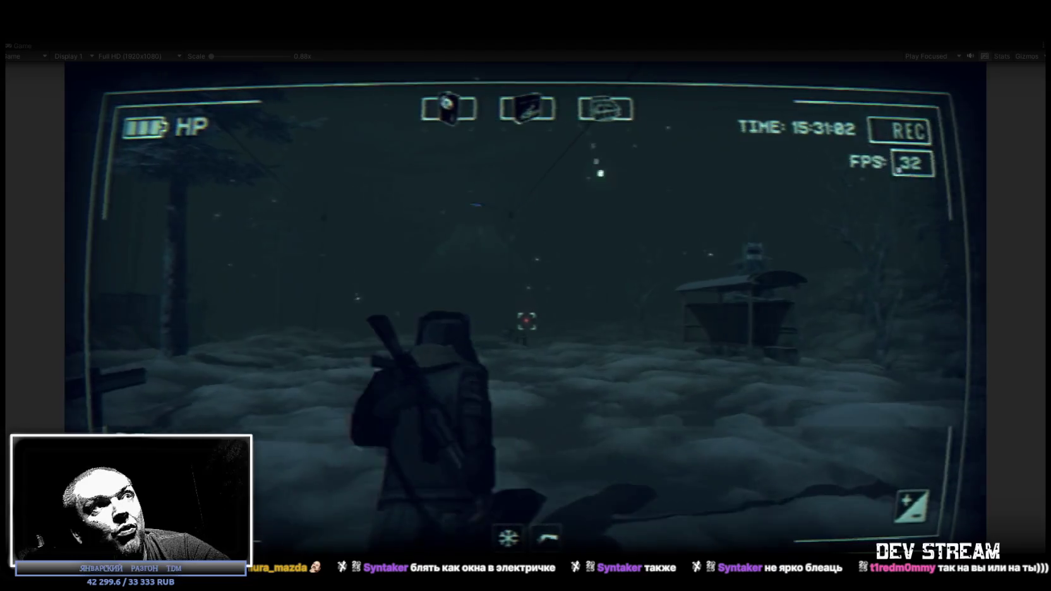
{"action": "key", "text": "w"}
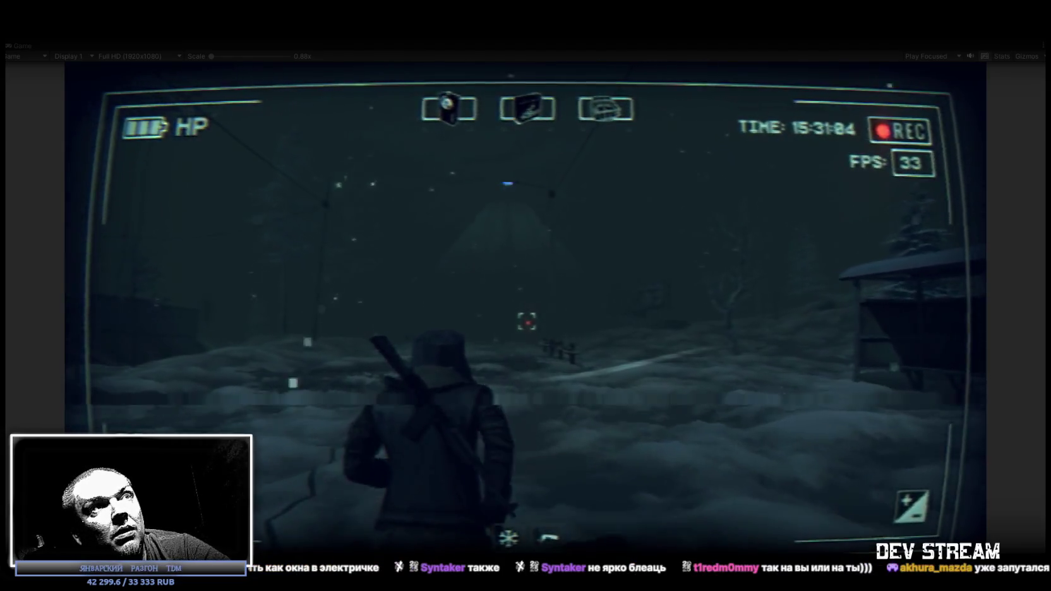
{"action": "key", "text": "w"}
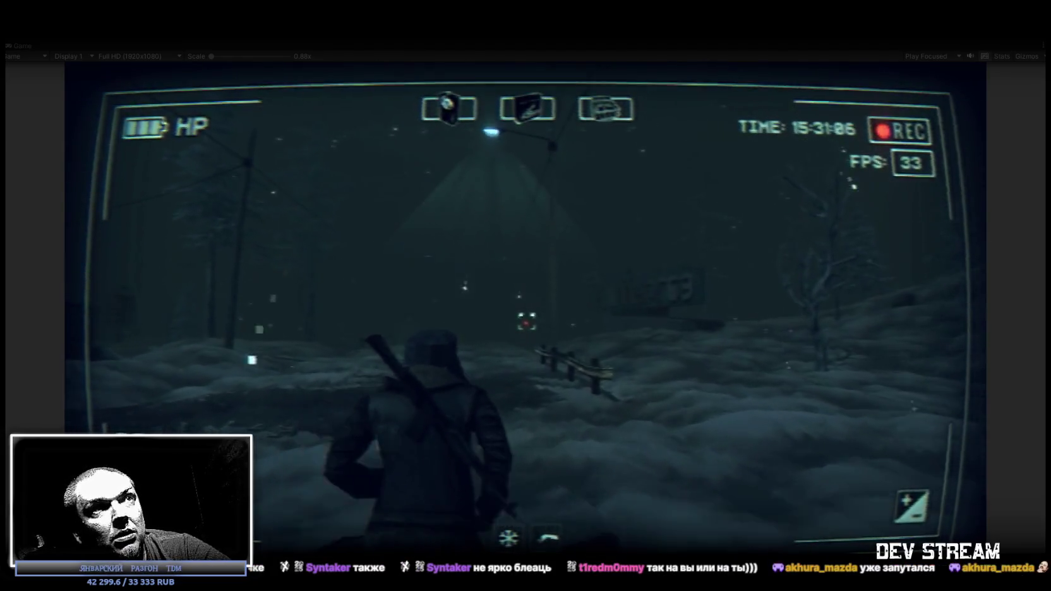
{"action": "key", "text": "w"}
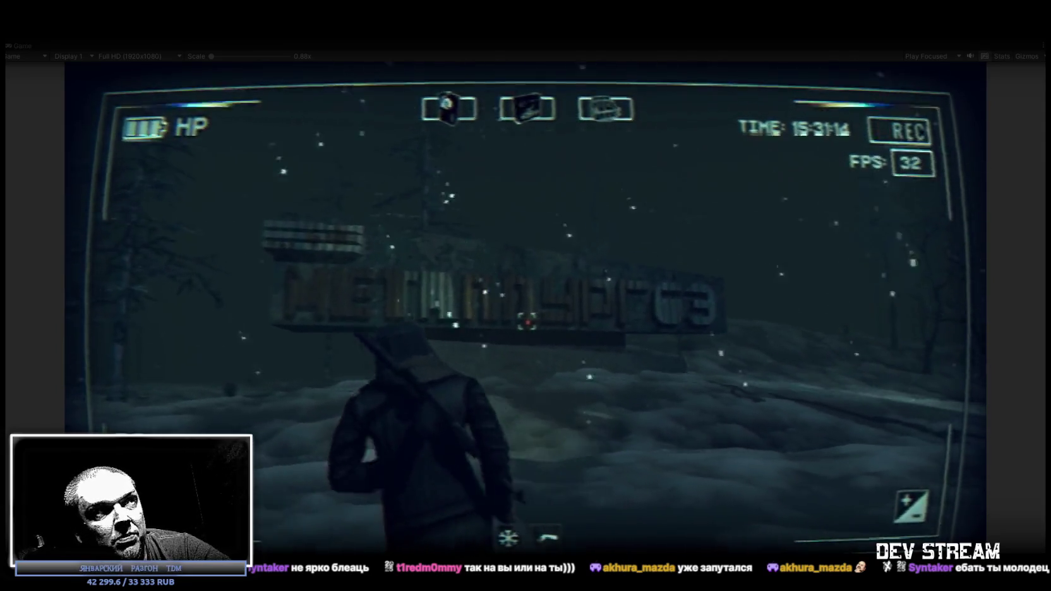
- Walk past the town sign onto the fenced path and close the stray browser window
{"action": "key", "text": "w"}
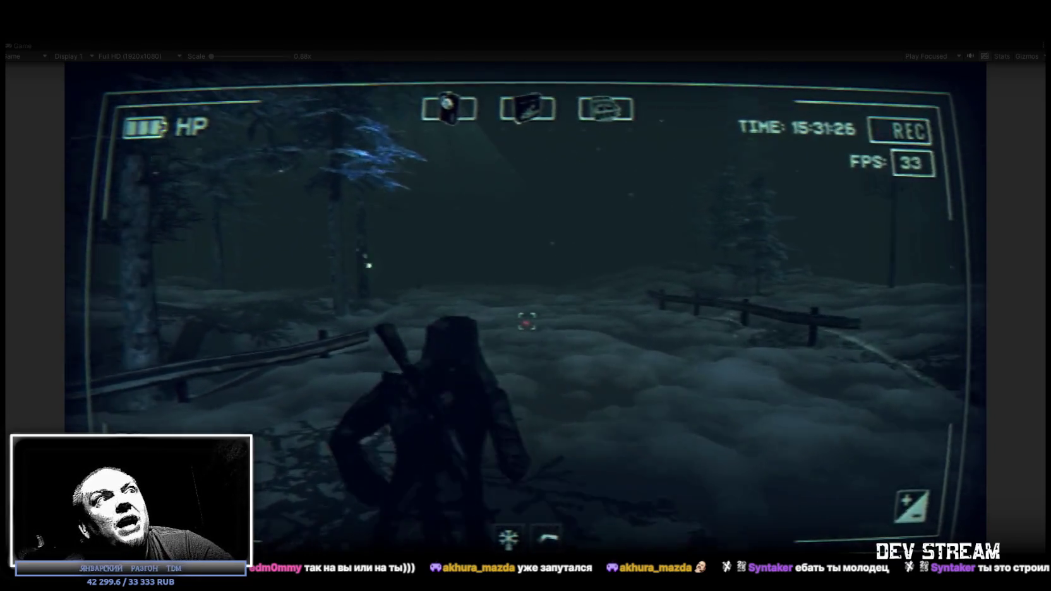
{"action": "key", "text": "w"}
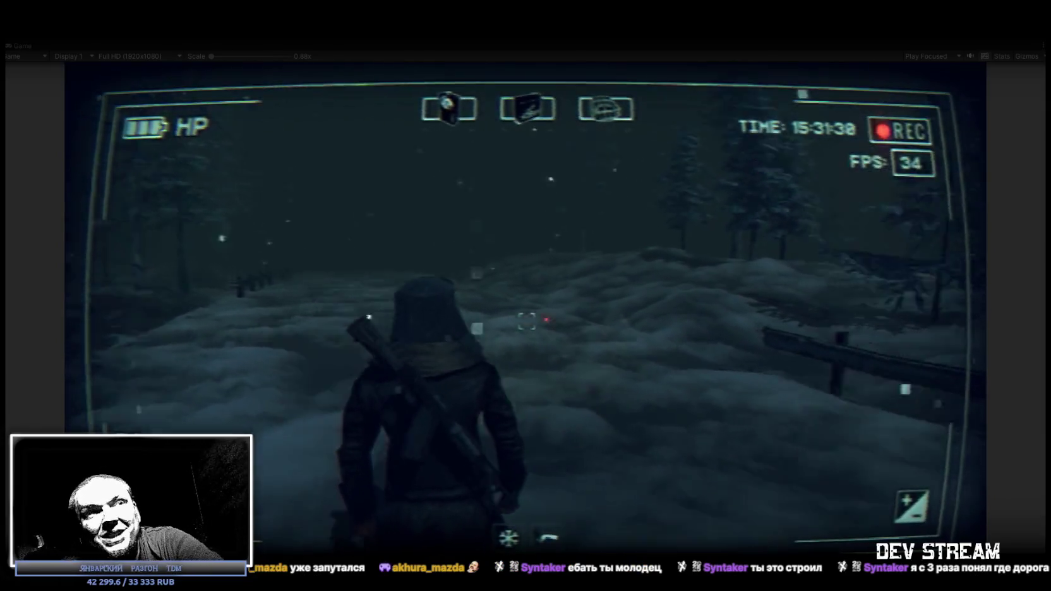
{"action": "key", "text": "w"}
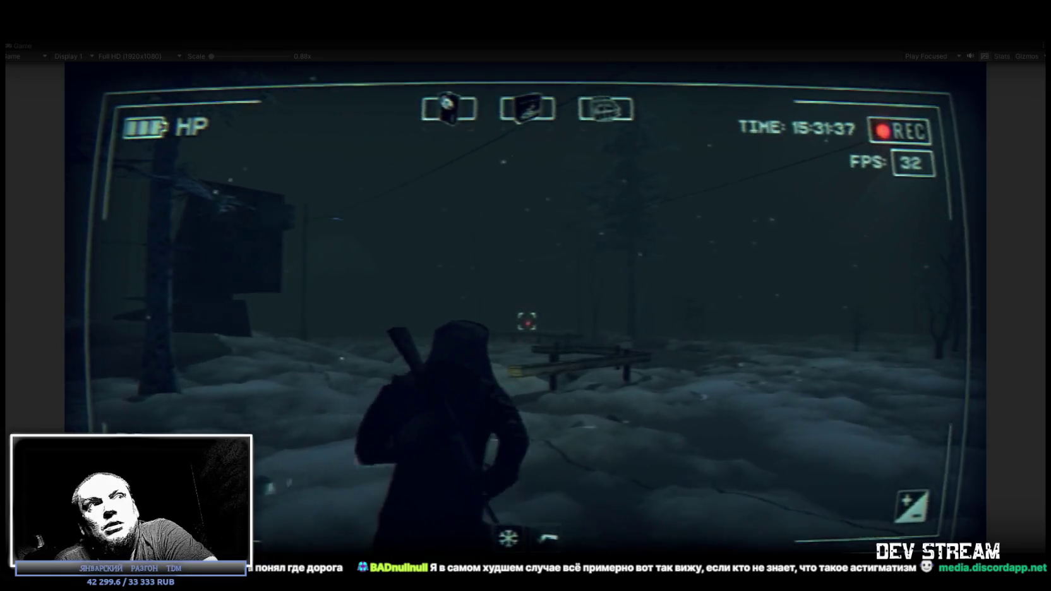
{"action": "key", "text": "w"}
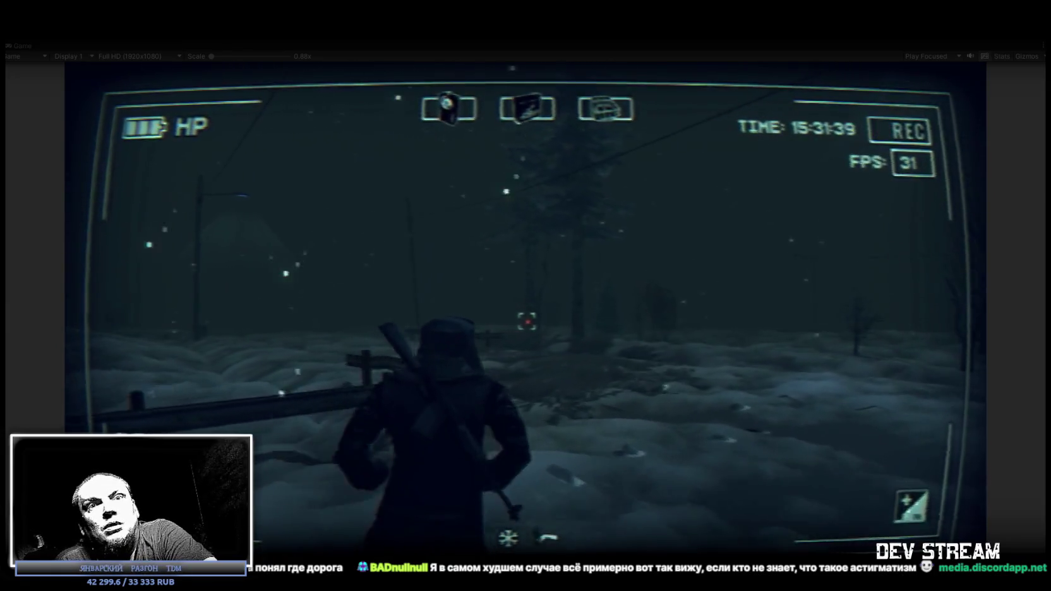
{"action": "key", "text": "w"}
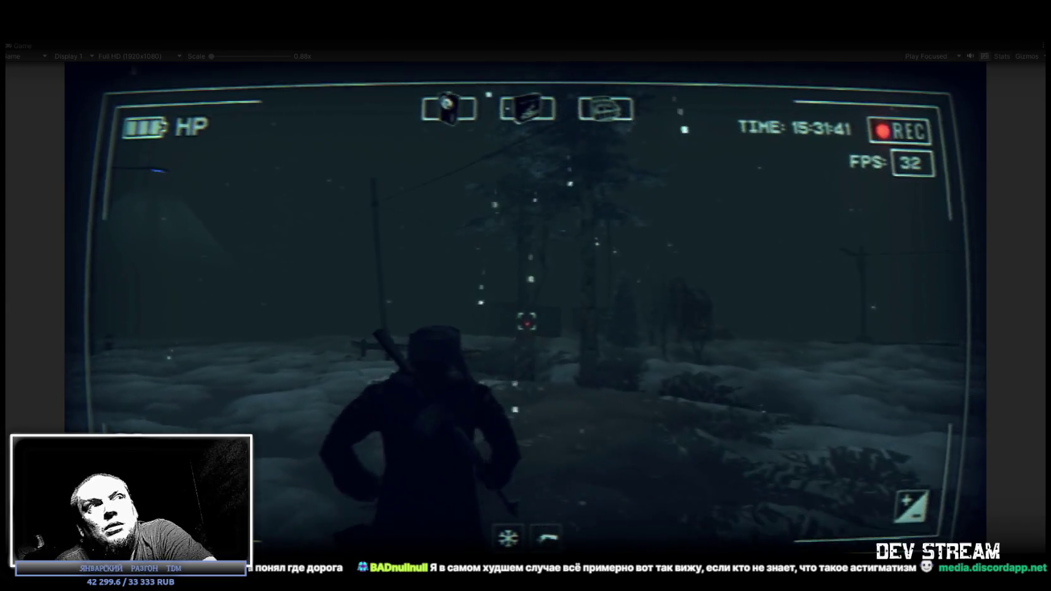
{"action": "key", "text": "w"}
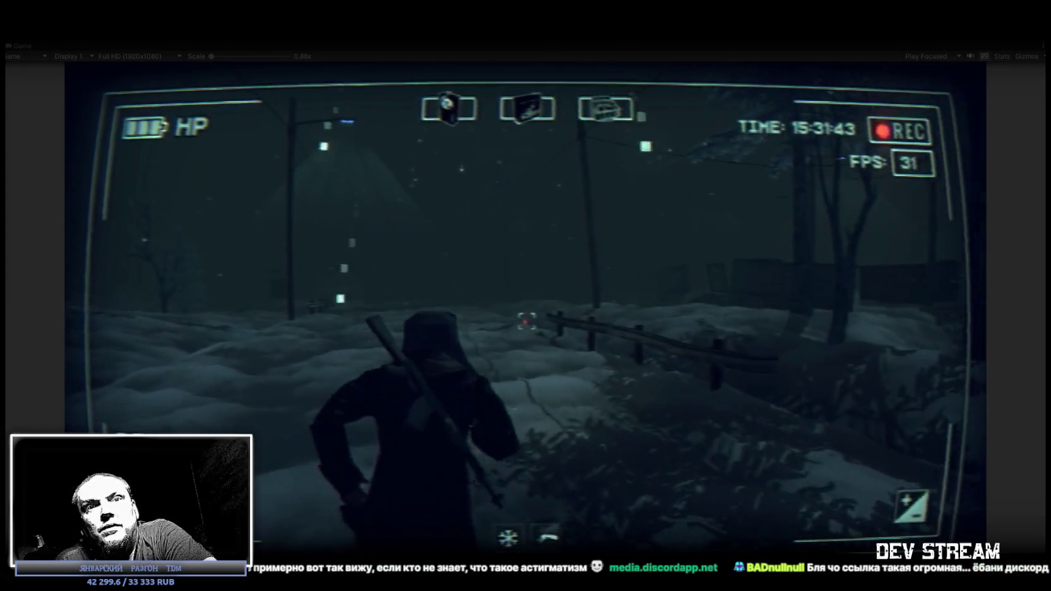
{"action": "key", "text": "w"}
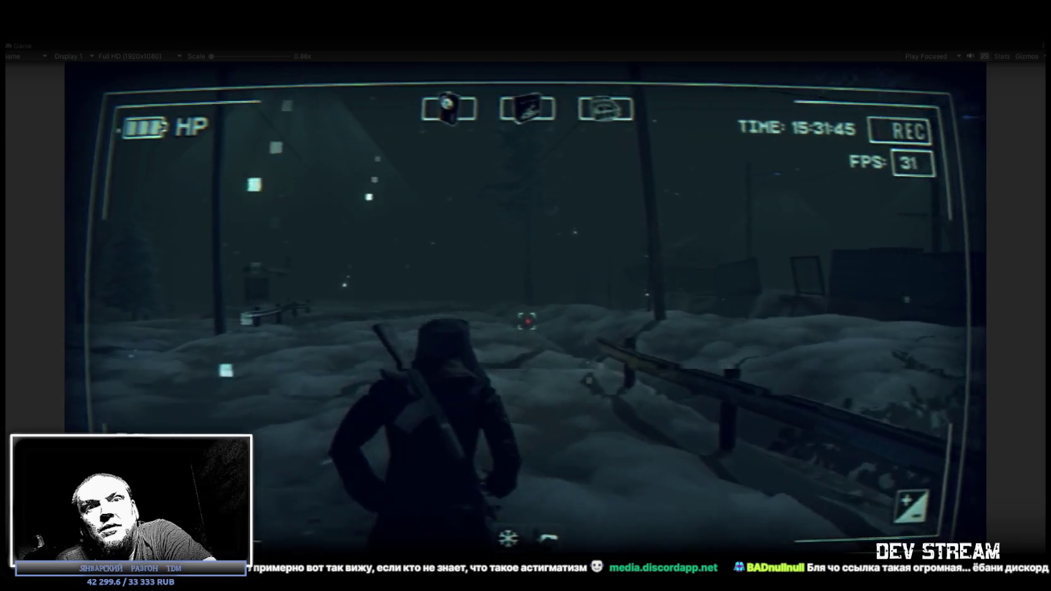
{"action": "key", "text": "w"}
{"action": "key", "text": "w"}
{"action": "key", "text": "w"}
{"action": "key", "text": "w"}
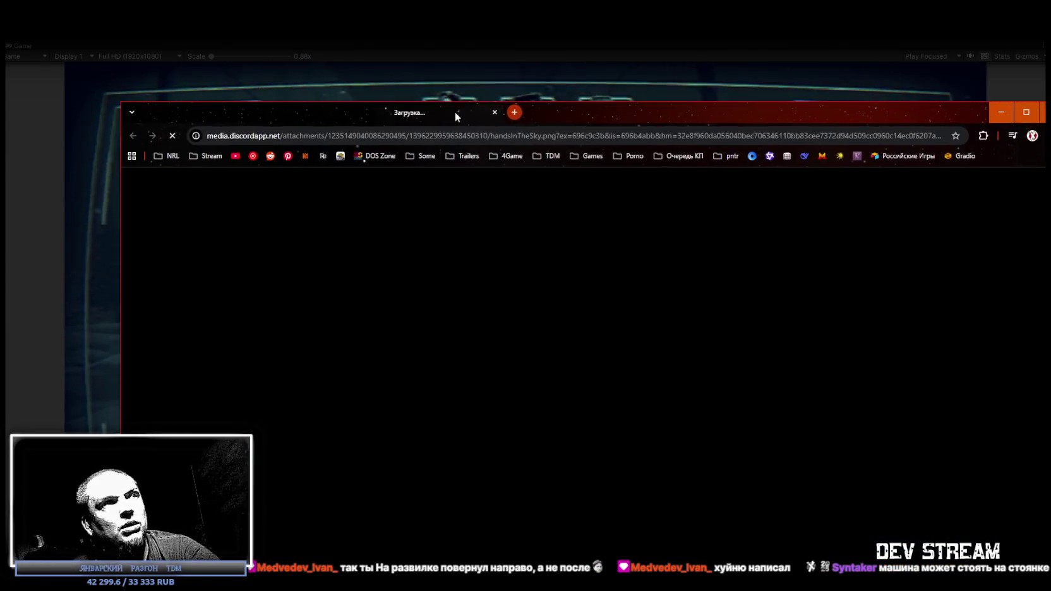
{"action": "left_click_drag", "start_coordinate": [455, 112], "coordinate": [457, 116]}
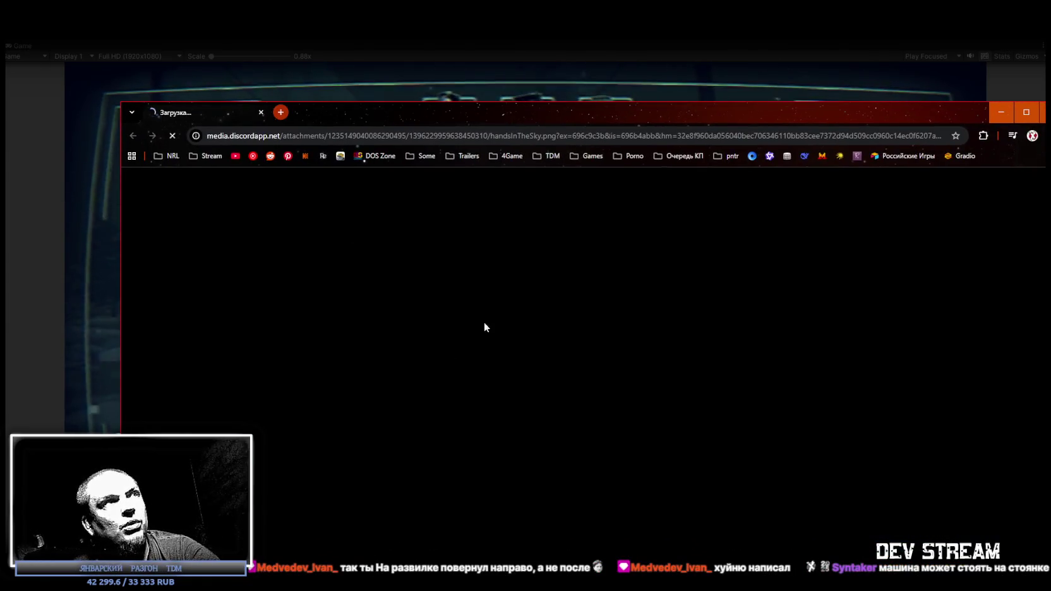
{"action": "left_click", "coordinate": [261, 112]}
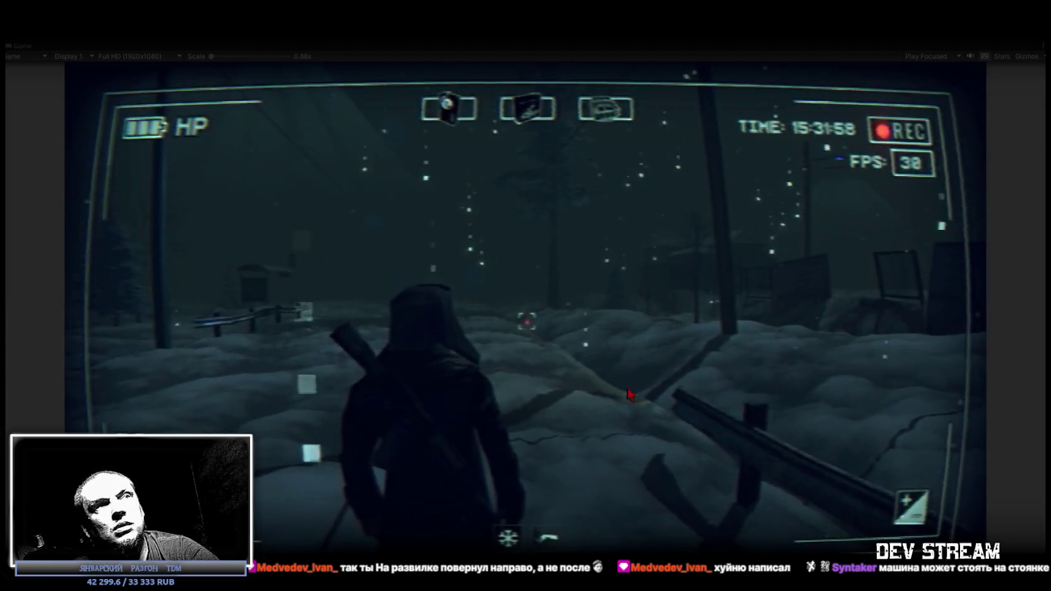
- Walk on through the deep snow toward the bus stop among the pines
{"action": "key", "text": "w"}
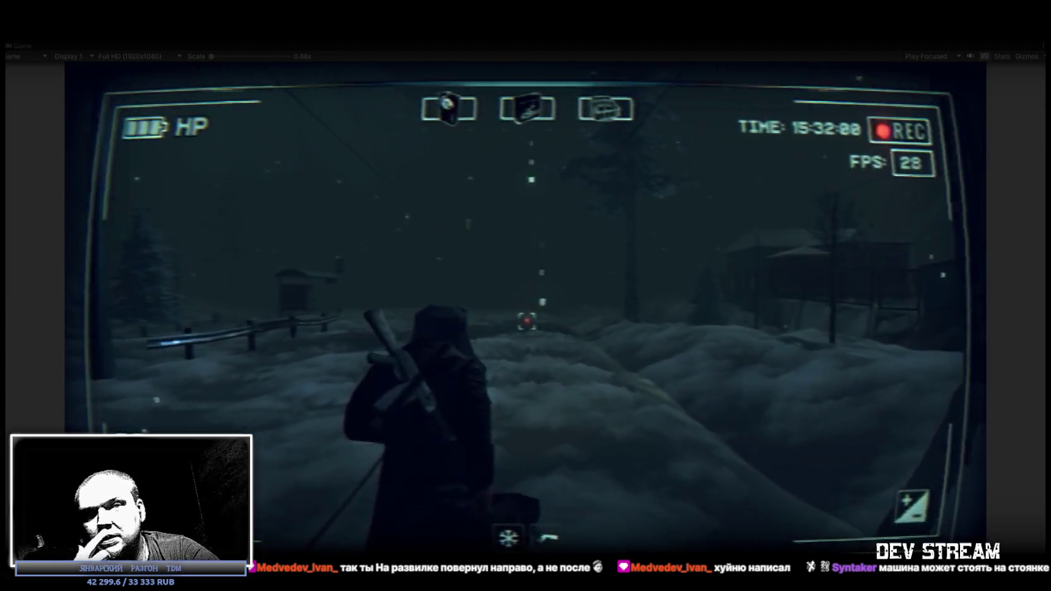
{"action": "key", "text": "w"}
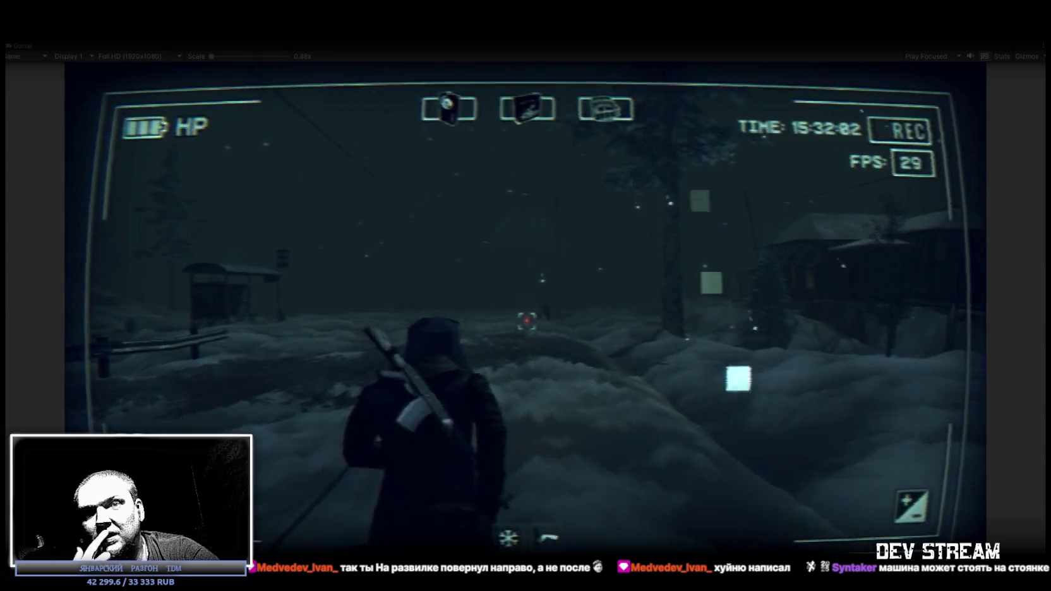
{"action": "key", "text": "w"}
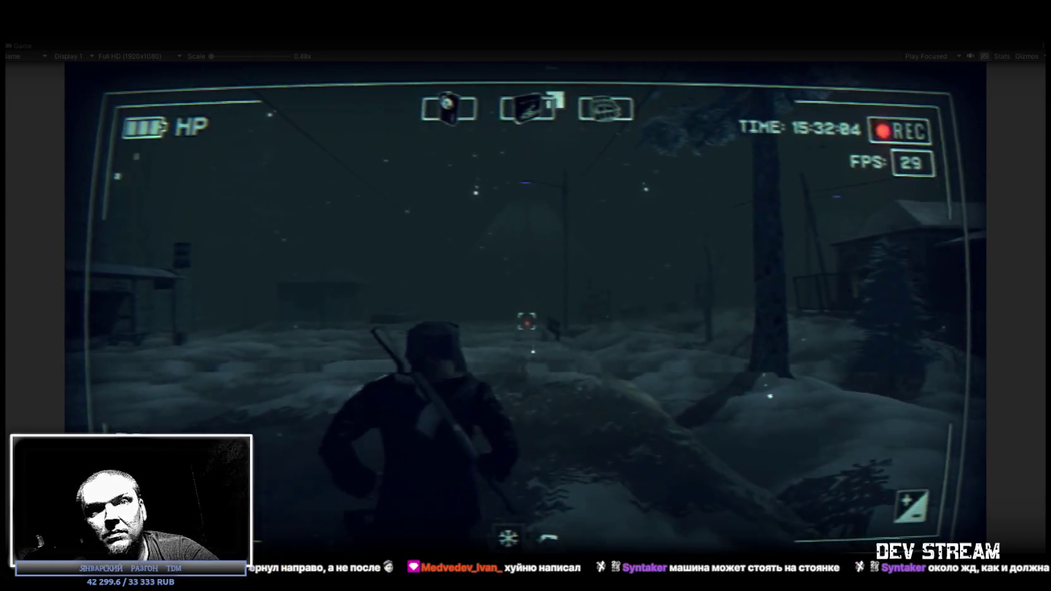
{"action": "key", "text": "w"}
{"action": "key", "text": "w"}
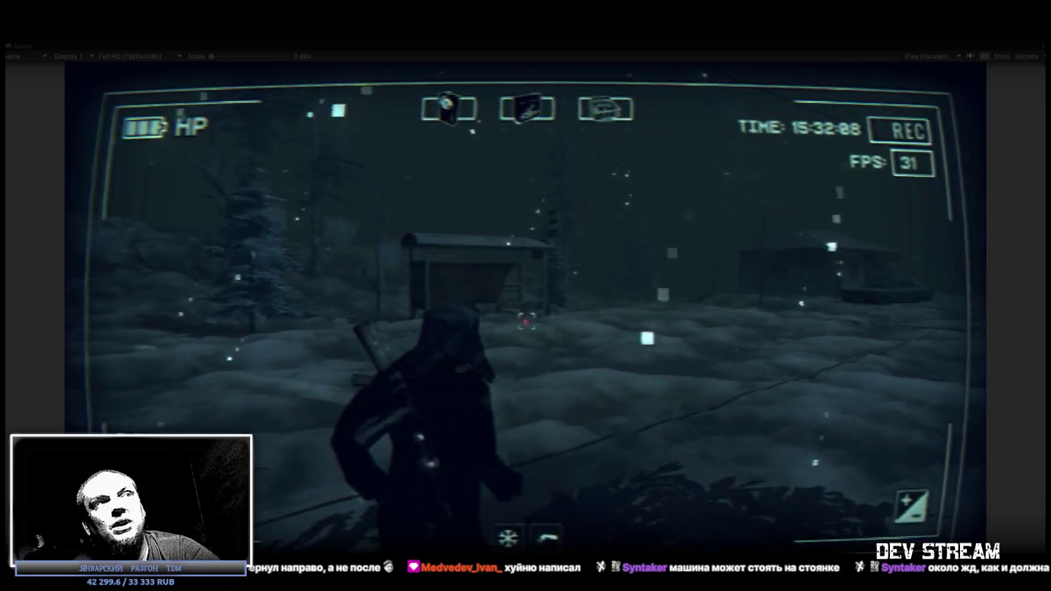
{"action": "key", "text": "w"}
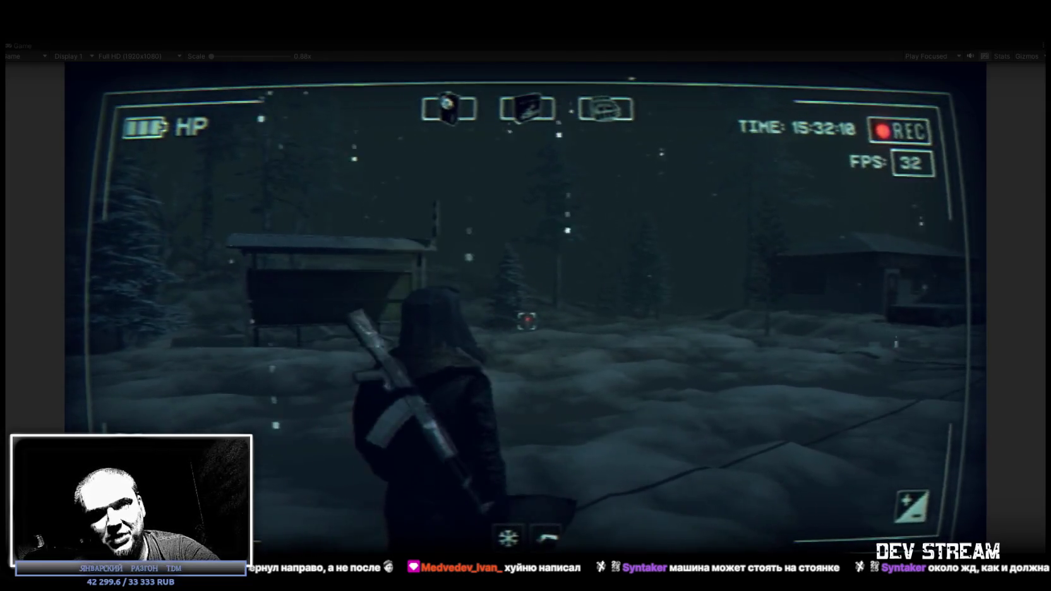
{"action": "key", "text": "w"}
{"action": "key", "text": "w"}
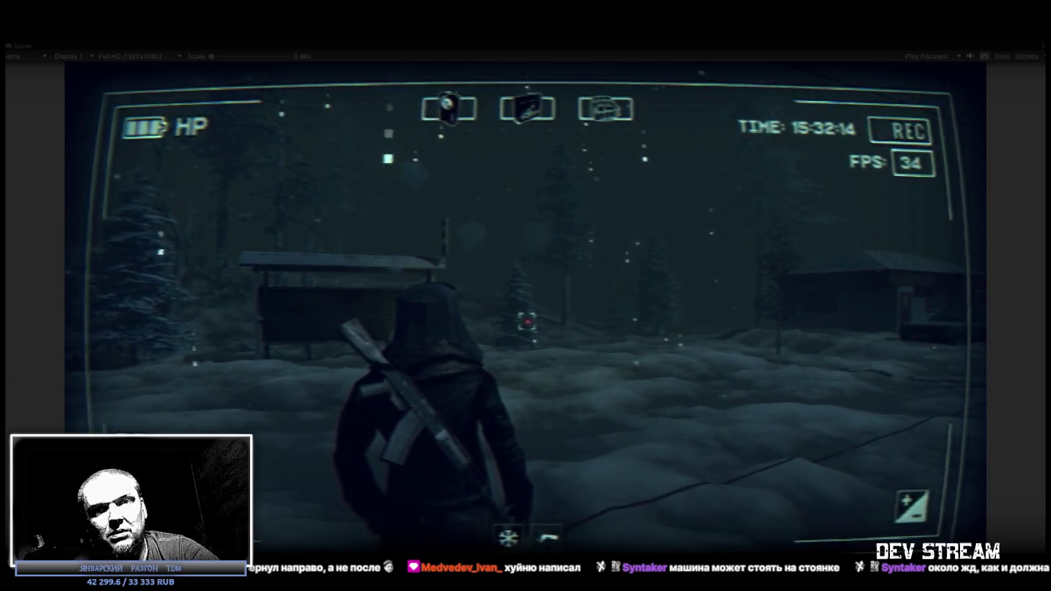
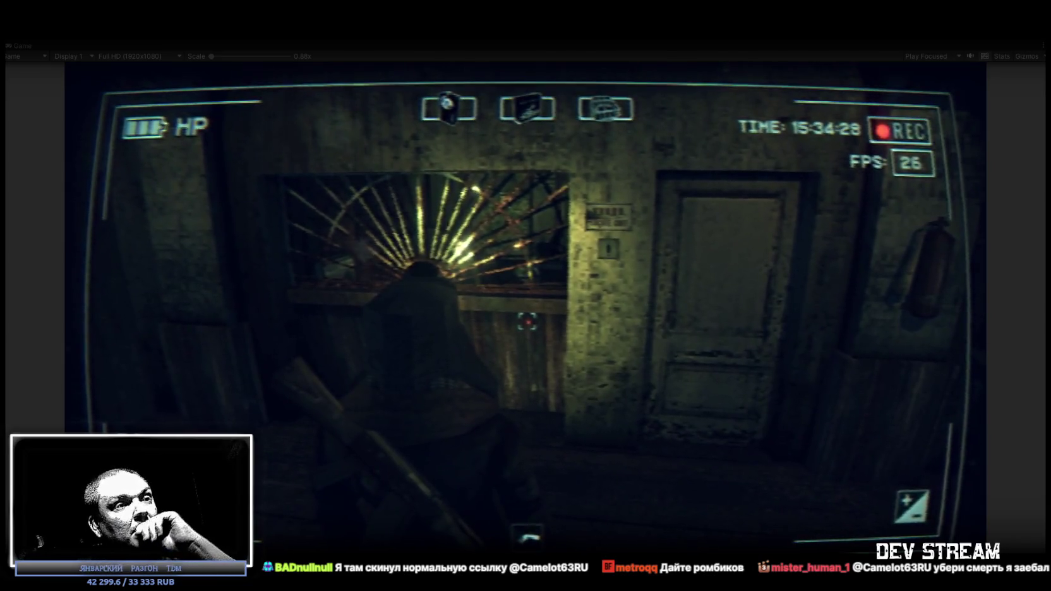
- Check the reference image in the browser, then close it to return to Unity
{"action": "key", "text": "alt+Tab"}
{"action": "left_click_drag", "start_coordinate": [364, 56], "coordinate": [363, 54]}
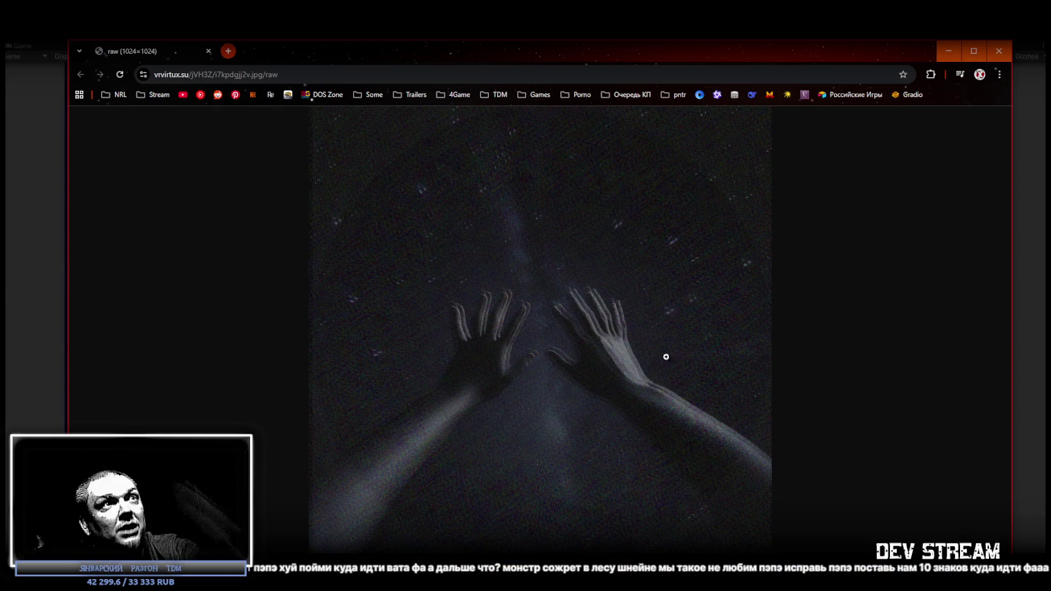
{"action": "left_click", "coordinate": [209, 51]}
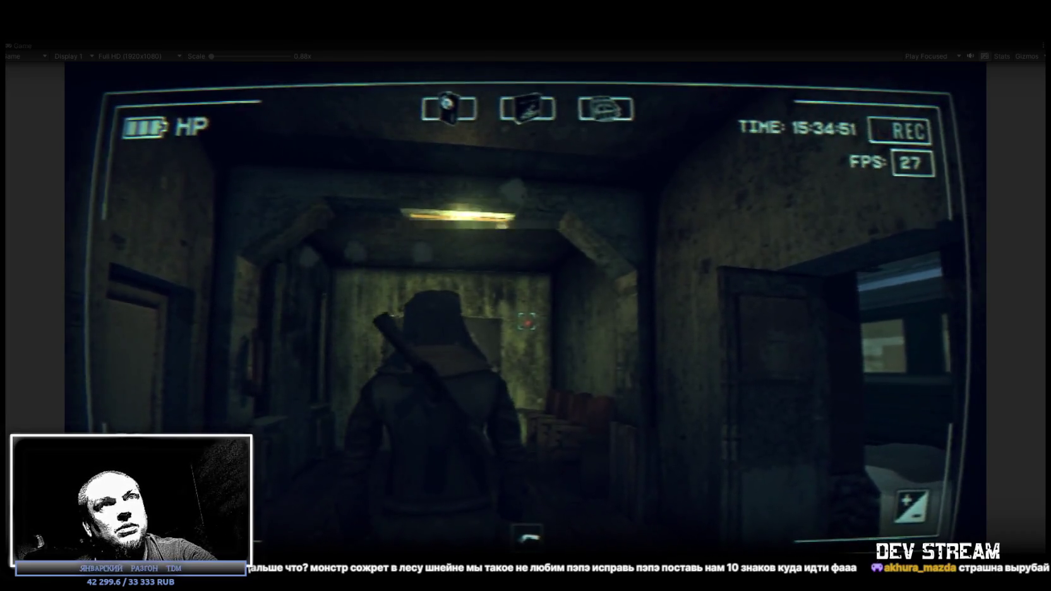
- Restore the full editor layout, then maximize the Game view and focus the running game
{"action": "double_click", "coordinate": [20, 46]}
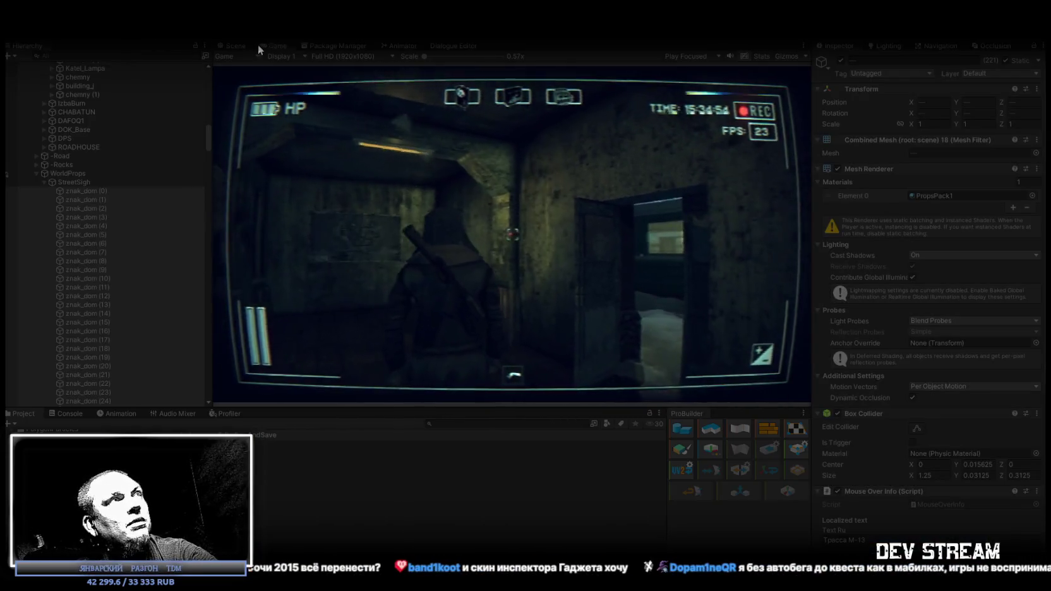
{"action": "double_click", "coordinate": [276, 46]}
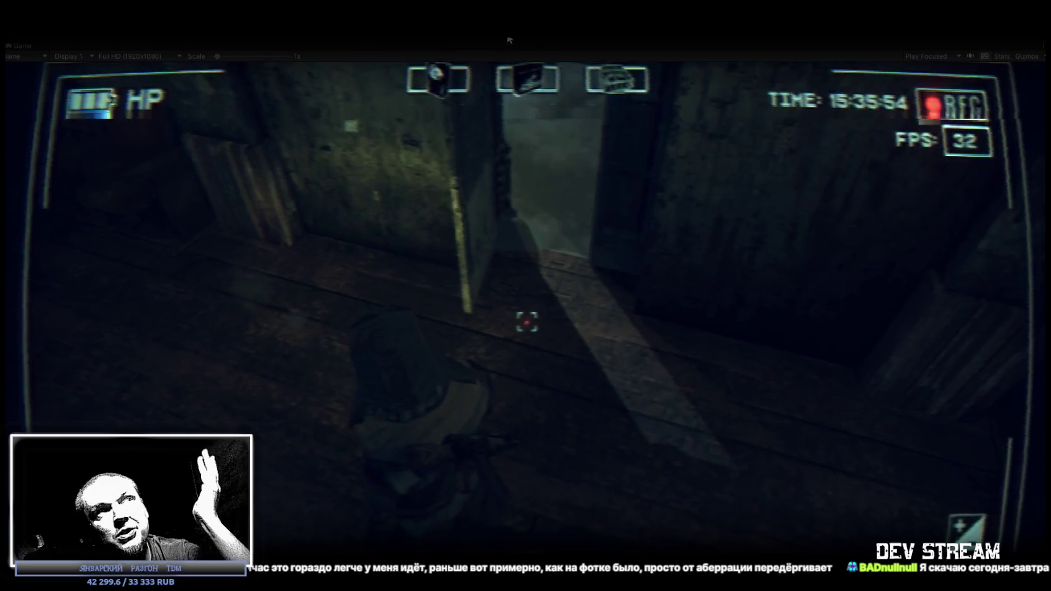
{"action": "left_click", "coordinate": [597, 335]}
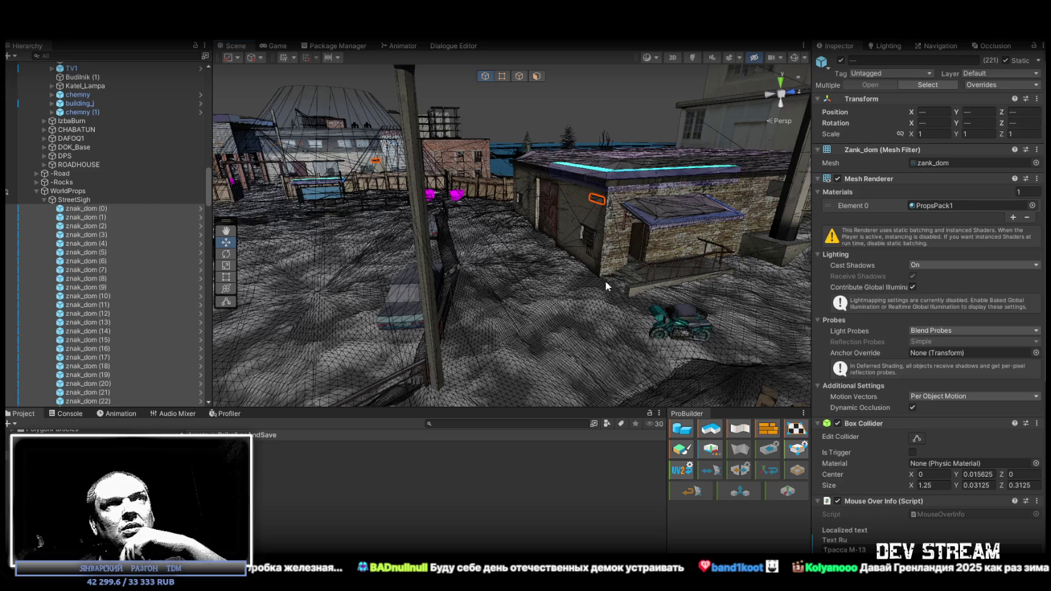
- Orbit and fly the Scene camera out to a high overview of the town's white apartment blocks
{"action": "mouse_move", "coordinate": [458, 99]}
{"action": "left_mouse_down"}
{"action": "mouse_move", "coordinate": [91, 139]}
{"action": "mouse_move", "coordinate": [319, 152]}
{"action": "left_mouse_up"}
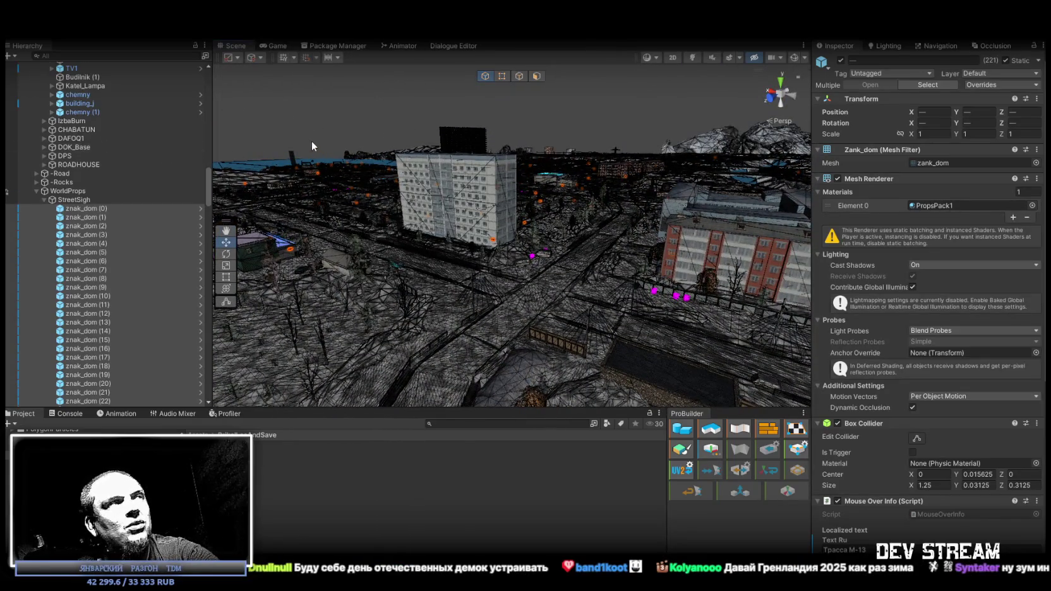
{"action": "left_click_drag", "start_coordinate": [434, 213], "coordinate": [488, 198]}
{"action": "left_click_drag", "start_coordinate": [644, 199], "coordinate": [599, 221]}
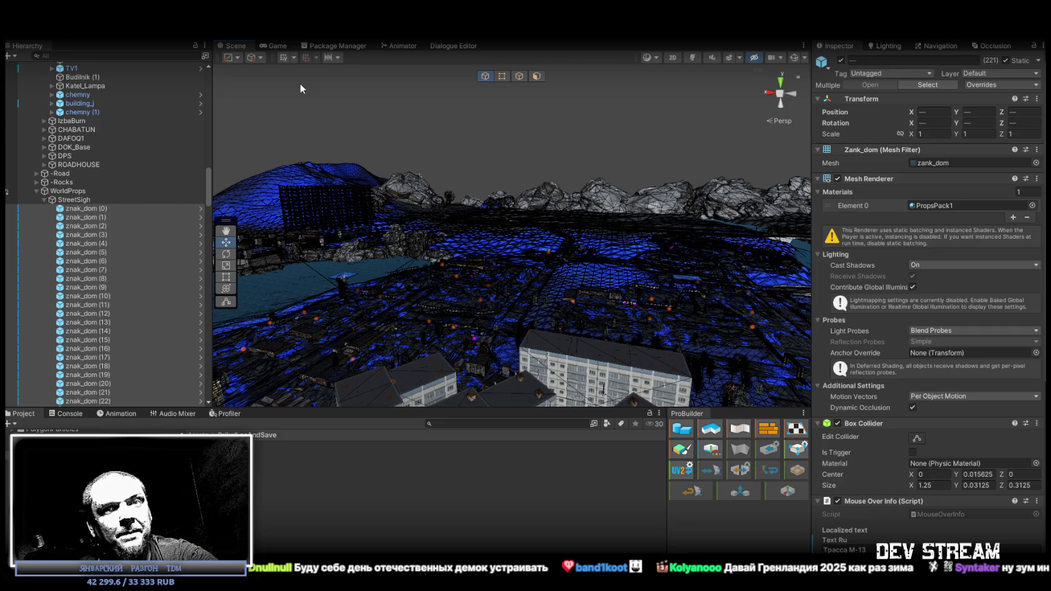
{"action": "mouse_move", "coordinate": [402, 113]}
{"action": "left_mouse_down"}
{"action": "mouse_move", "coordinate": [488, 225]}
{"action": "mouse_move", "coordinate": [477, 235]}
{"action": "mouse_move", "coordinate": [517, 249]}
{"action": "mouse_move", "coordinate": [404, 259]}
{"action": "mouse_move", "coordinate": [360, 283]}
{"action": "mouse_move", "coordinate": [370, 270]}
{"action": "mouse_move", "coordinate": [333, 245]}
{"action": "mouse_move", "coordinate": [404, 213]}
{"action": "mouse_move", "coordinate": [548, 202]}
{"action": "mouse_move", "coordinate": [551, 175]}
{"action": "mouse_move", "coordinate": [531, 201]}
{"action": "mouse_move", "coordinate": [546, 199]}
{"action": "left_mouse_up"}
- Select the NameCityP1 town name sign in the Scene view to show it in the Inspector
{"action": "left_click", "coordinate": [488, 188]}
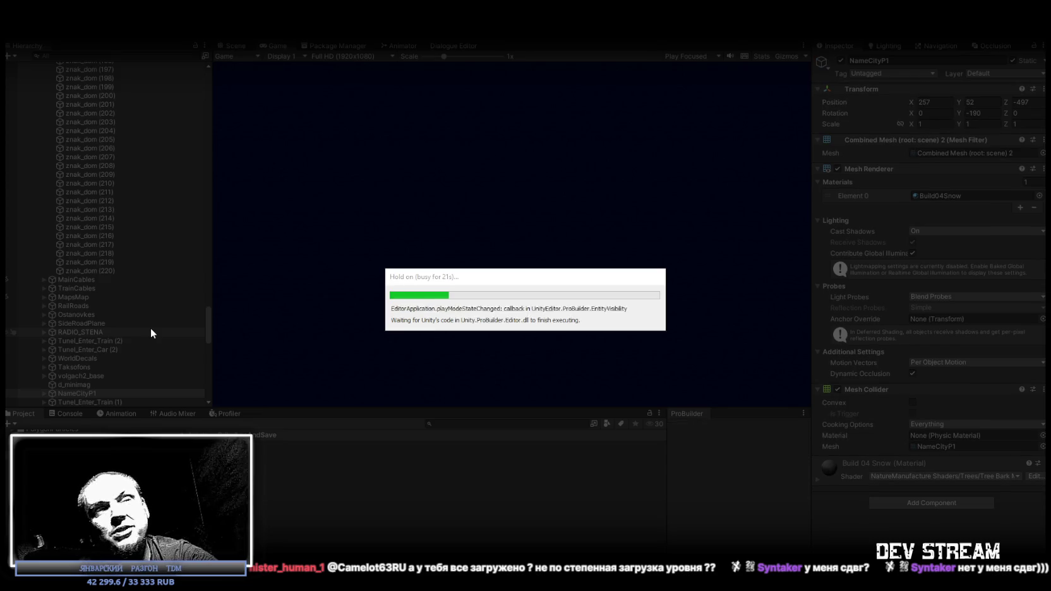
- In the Scene tab, collapse the Canvas[Main], ###TRG###, ==SYSTEM== and ###MAP### groups, then frame the Player
{"action": "left_click", "coordinate": [235, 46]}
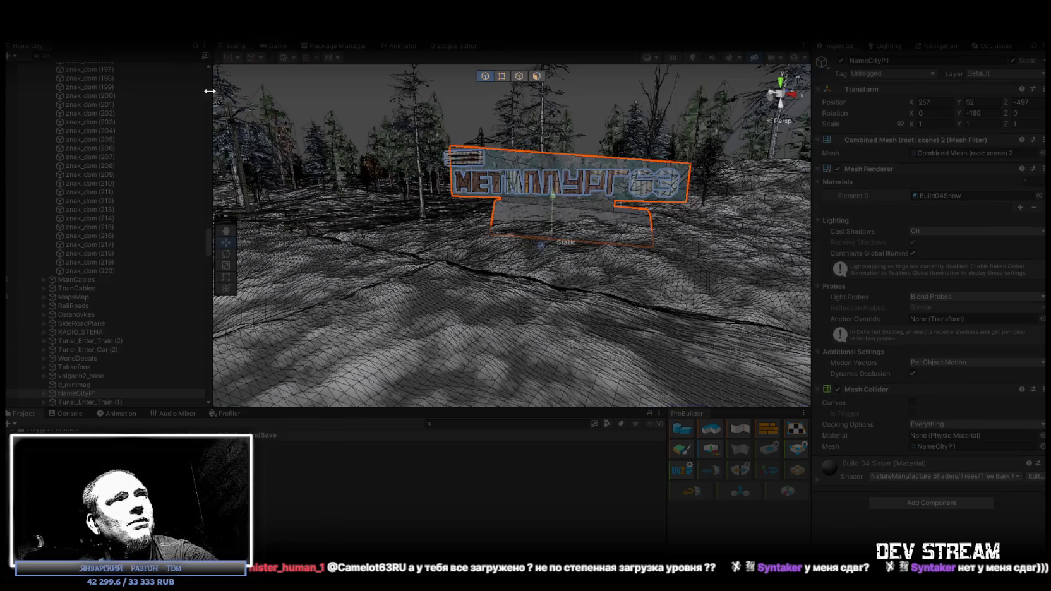
{"action": "scroll", "coordinate": [128, 220], "scroll_direction": "up", "scroll_amount": 5}
{"action": "scroll", "coordinate": [111, 253], "scroll_direction": "up", "scroll_amount": 20}
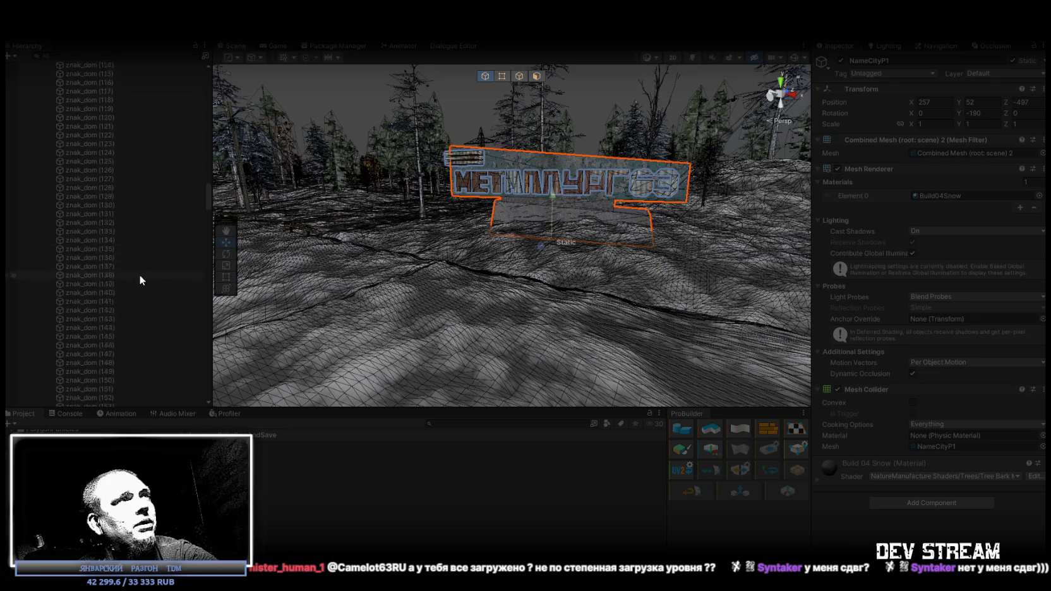
{"action": "scroll", "coordinate": [147, 285], "scroll_direction": "up", "scroll_amount": 20}
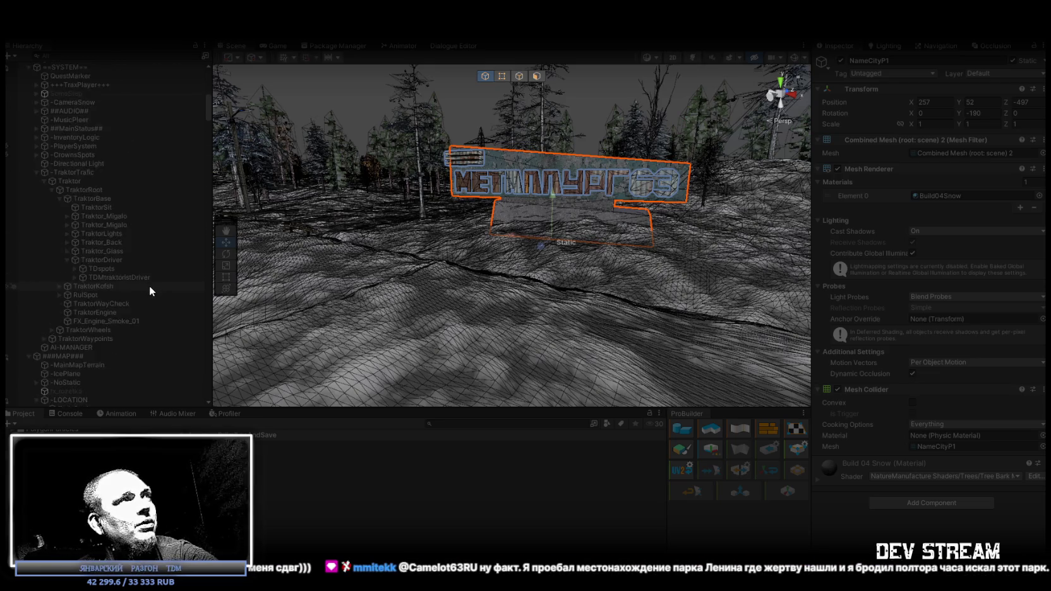
{"action": "left_click", "coordinate": [29, 118]}
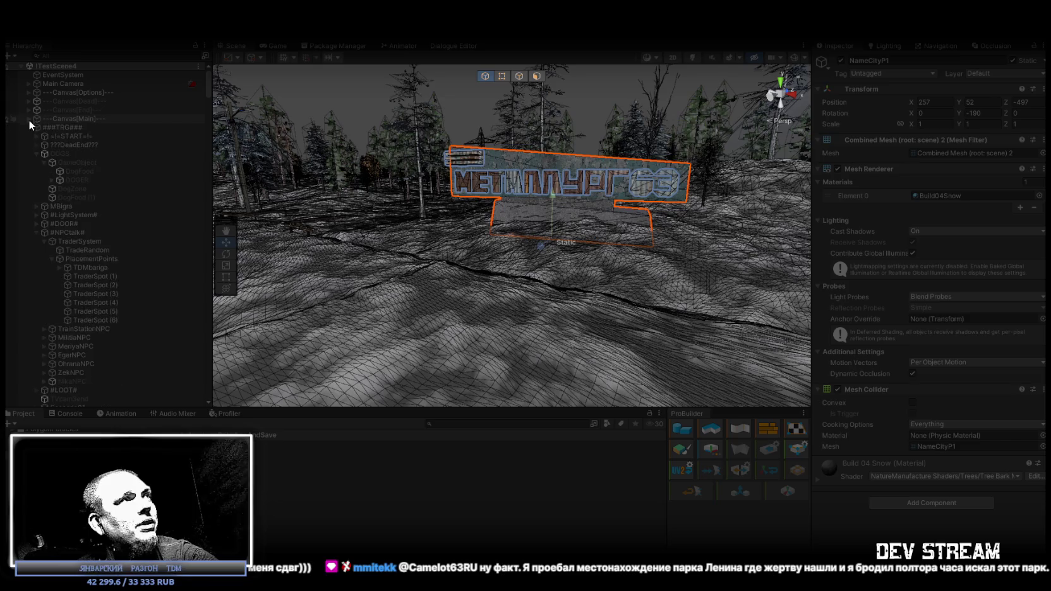
{"action": "left_click", "coordinate": [27, 127]}
{"action": "left_click", "coordinate": [27, 136]}
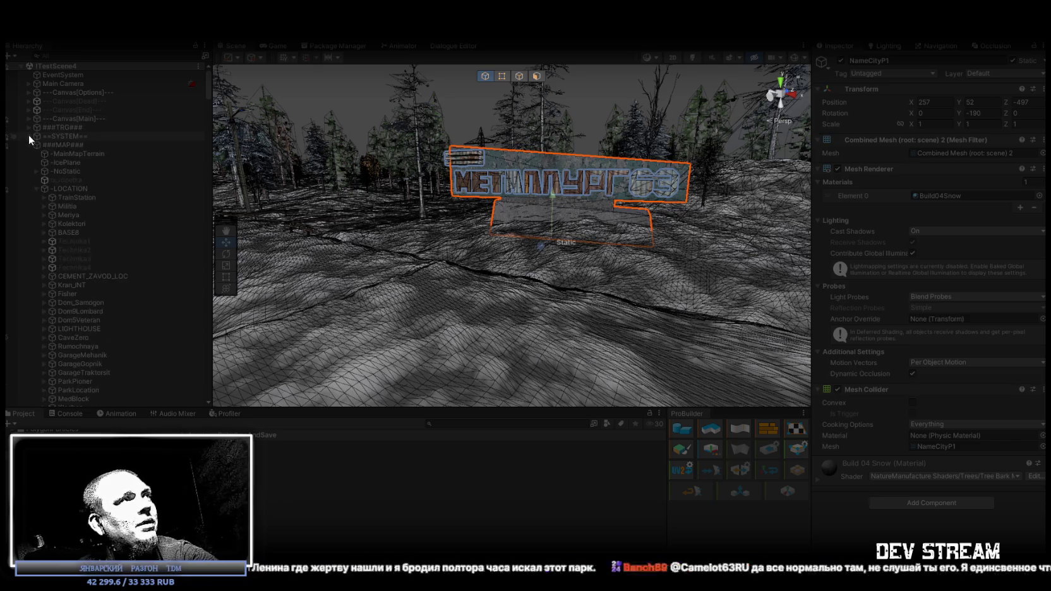
{"action": "left_click", "coordinate": [29, 144]}
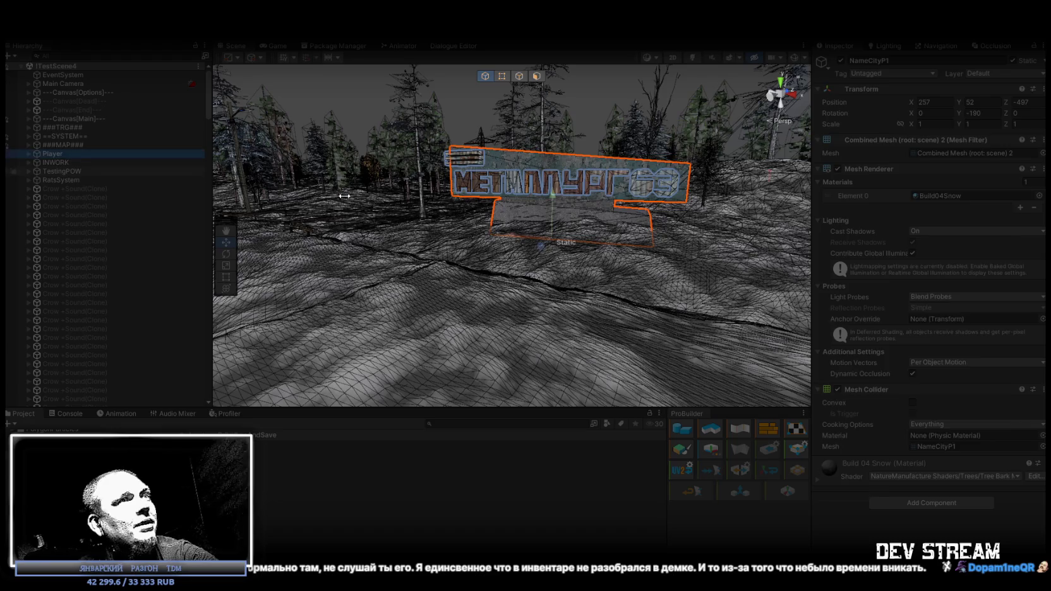
{"action": "double_click", "coordinate": [63, 155]}
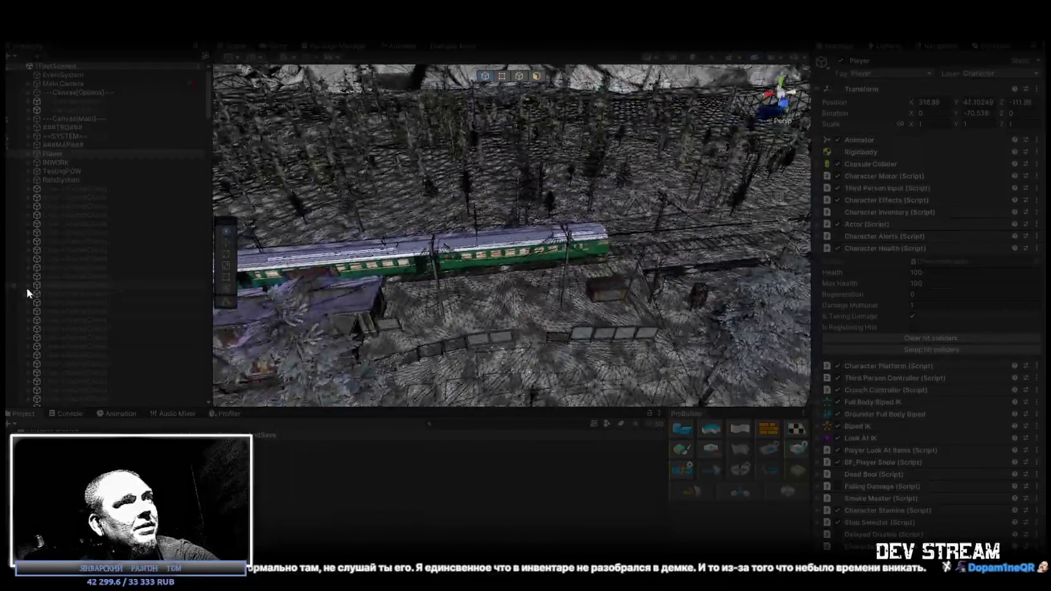
- Drag the Player onto the ground beside the train, then maximize the Game view
{"action": "left_click_drag", "start_coordinate": [397, 277], "coordinate": [728, 208]}
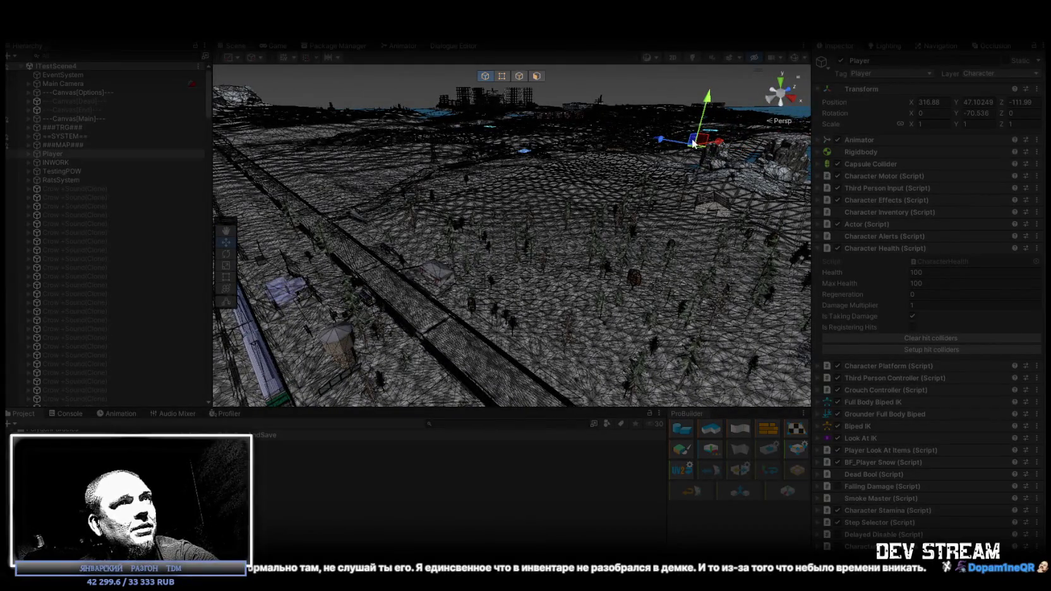
{"action": "left_click_drag", "start_coordinate": [513, 93], "coordinate": [327, 154]}
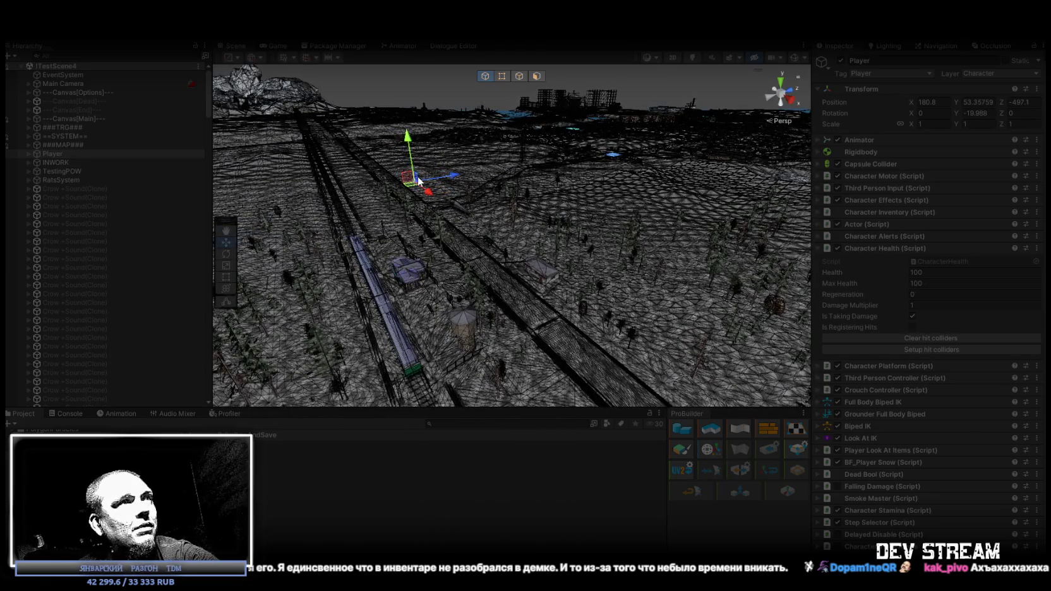
{"action": "mouse_move", "coordinate": [424, 167]}
{"action": "left_mouse_down"}
{"action": "mouse_move", "coordinate": [493, 135]}
{"action": "mouse_move", "coordinate": [554, 170]}
{"action": "left_mouse_up"}
{"action": "mouse_move", "coordinate": [537, 217]}
{"action": "left_mouse_down"}
{"action": "mouse_move", "coordinate": [532, 245]}
{"action": "mouse_move", "coordinate": [435, 243]}
{"action": "mouse_move", "coordinate": [435, 267]}
{"action": "left_mouse_up"}
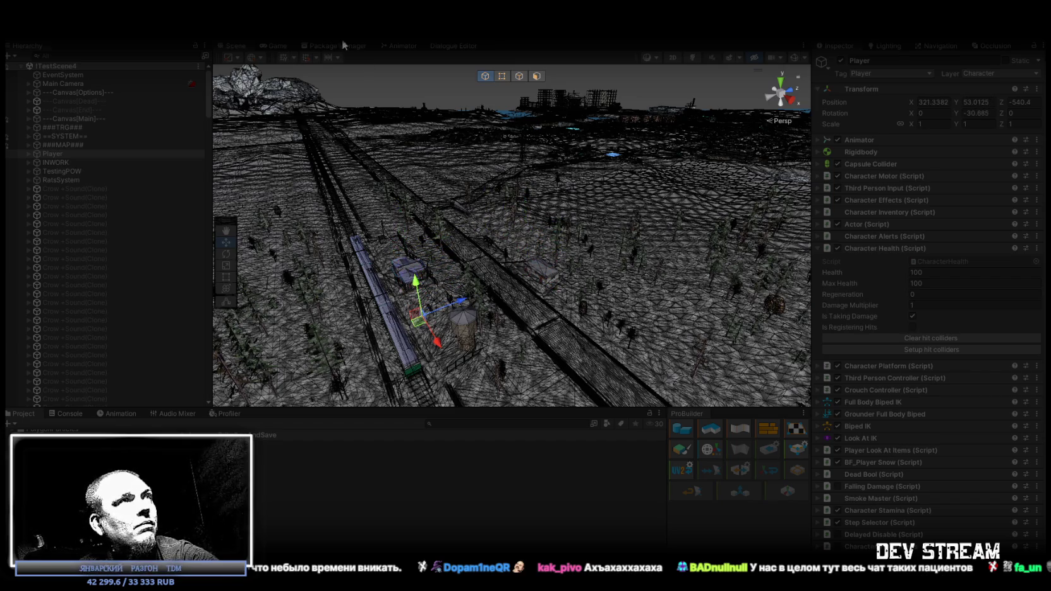
{"action": "left_click", "coordinate": [276, 46]}
{"action": "double_click", "coordinate": [277, 45]}
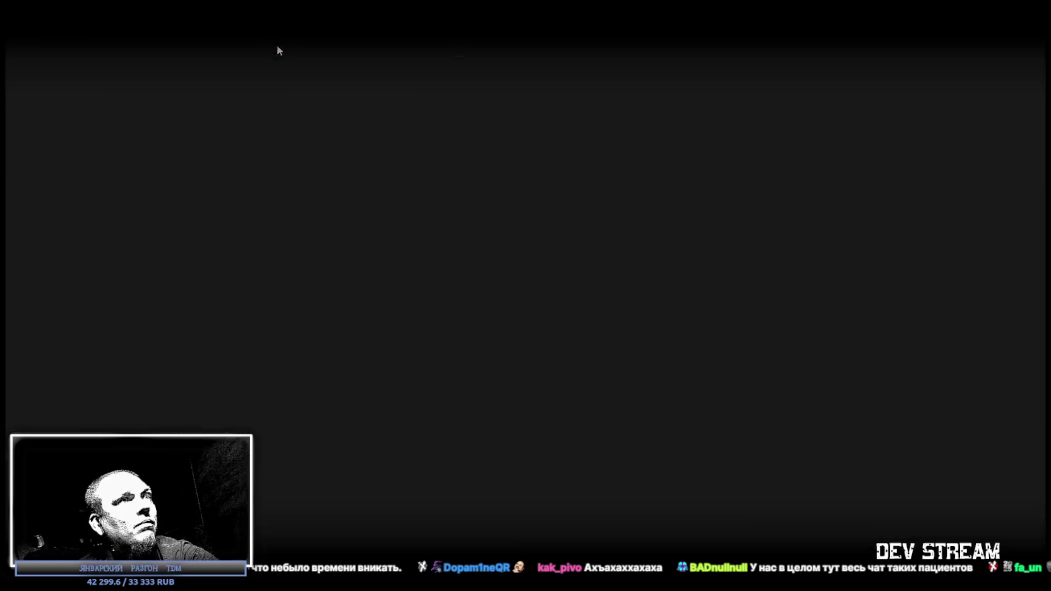
- Set the Game view scale to 0.88x and walk the character through the station door to the barred window
{"action": "left_click_drag", "start_coordinate": [218, 56], "coordinate": [191, 57]}
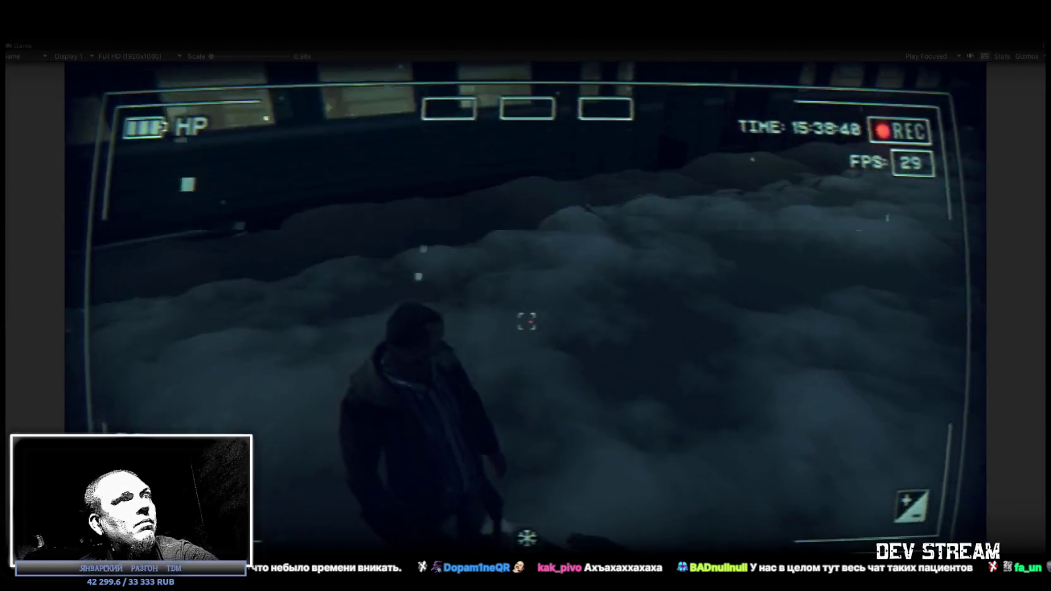
{"action": "key", "text": "w"}
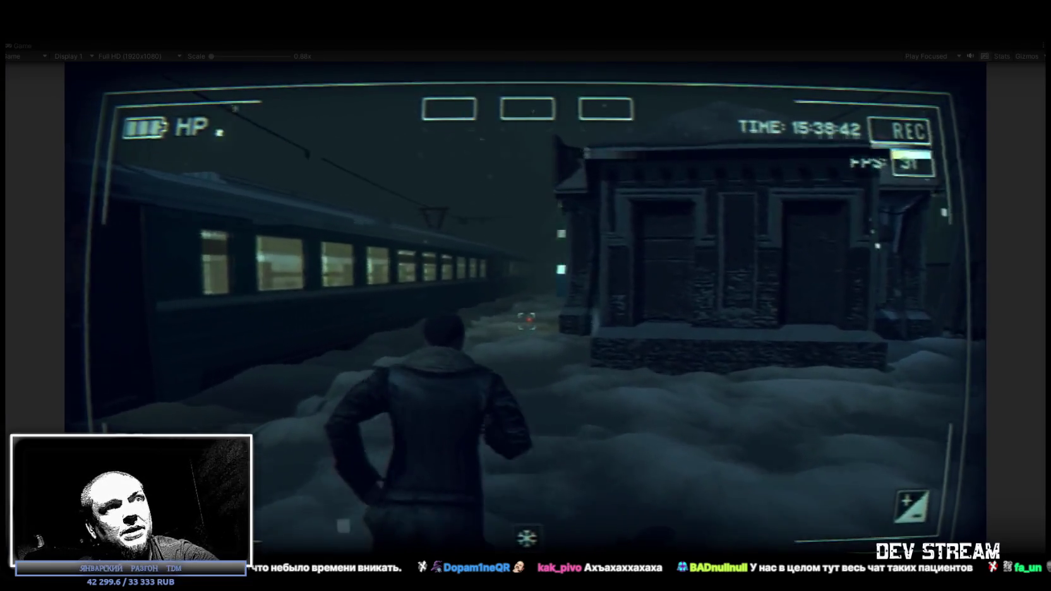
{"action": "key", "text": "w"}
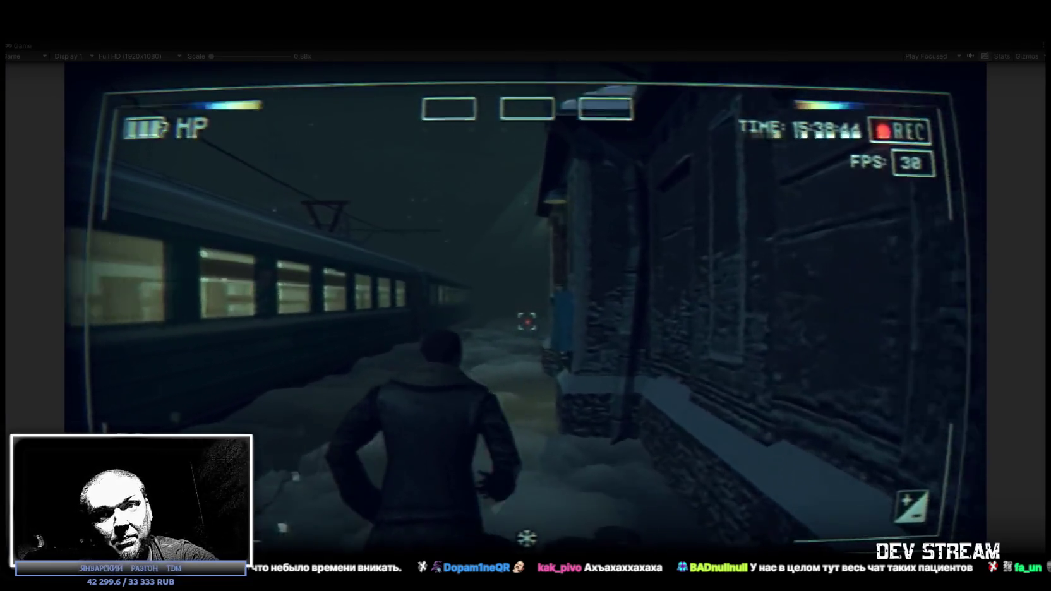
{"action": "key", "text": "w"}
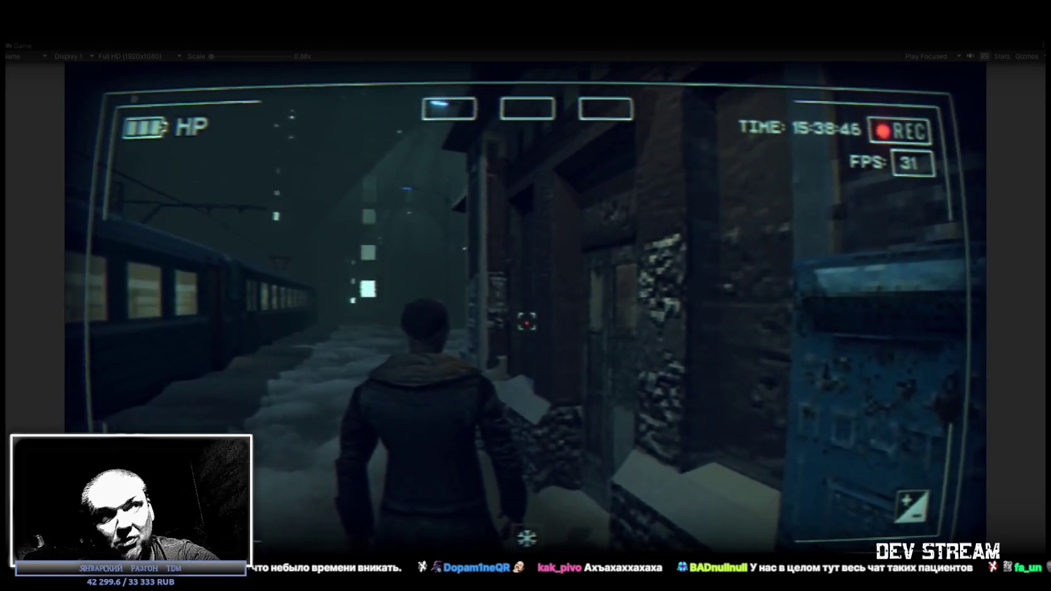
{"action": "key", "text": "w"}
{"action": "key", "text": "f"}
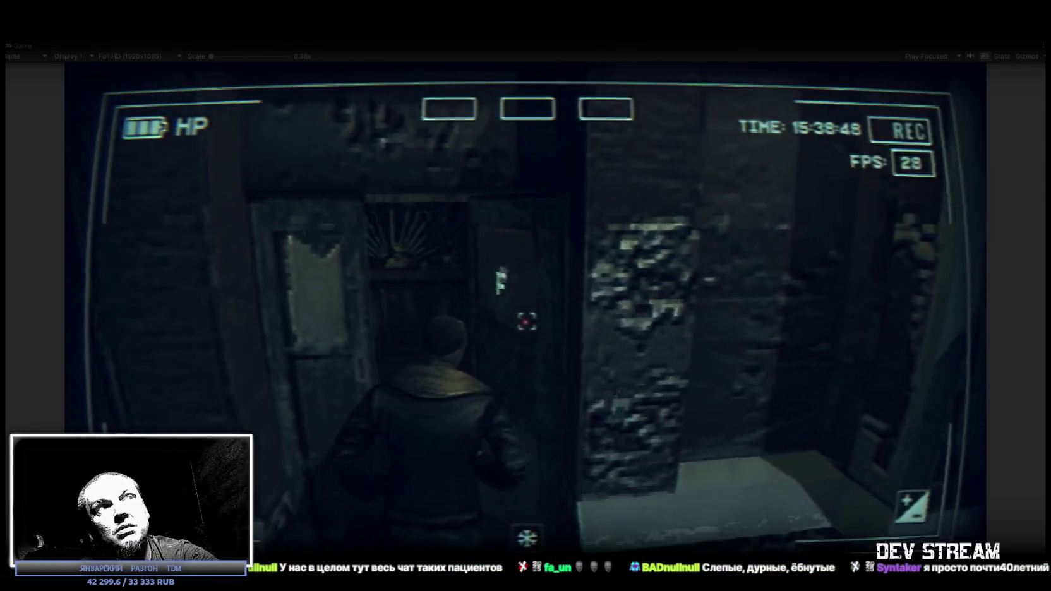
{"action": "key", "text": "w"}
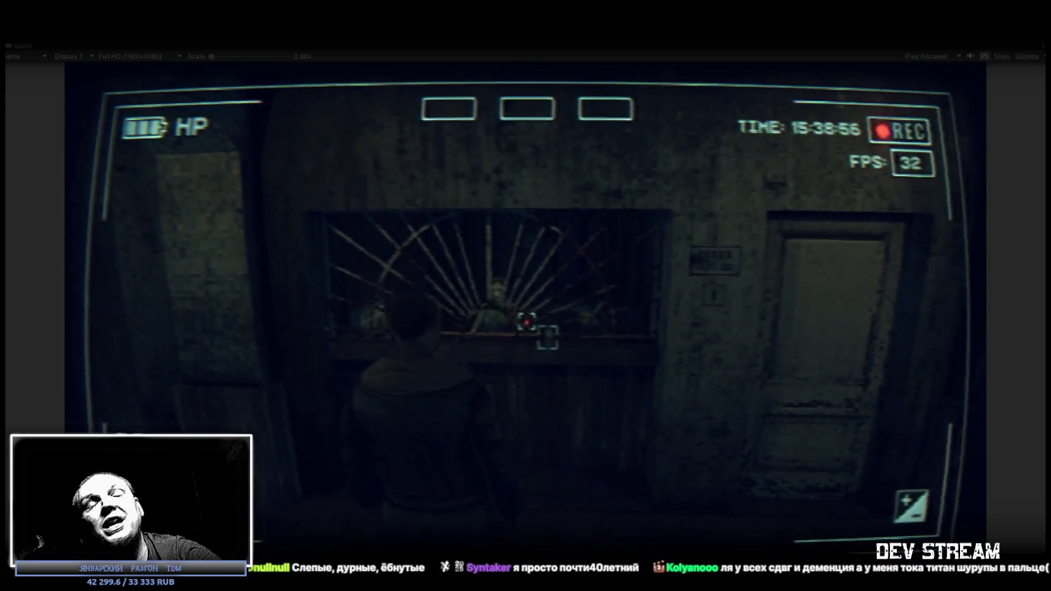
- Question the clerk about the storage room, your location and road directions, then open the notepad
{"action": "key", "text": "w"}
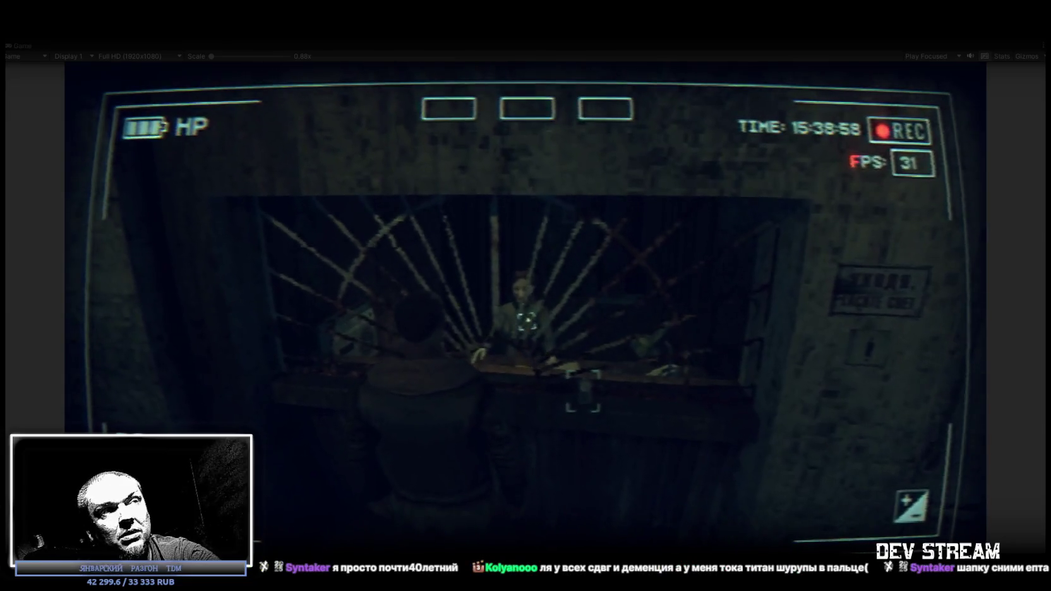
{"action": "key", "text": "e"}
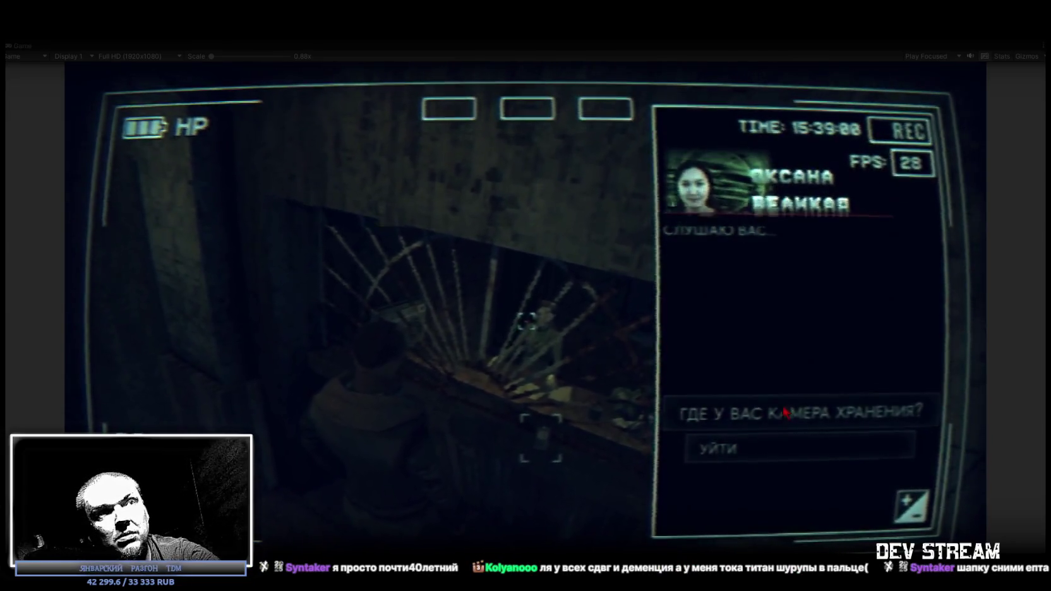
{"action": "left_click", "coordinate": [785, 413]}
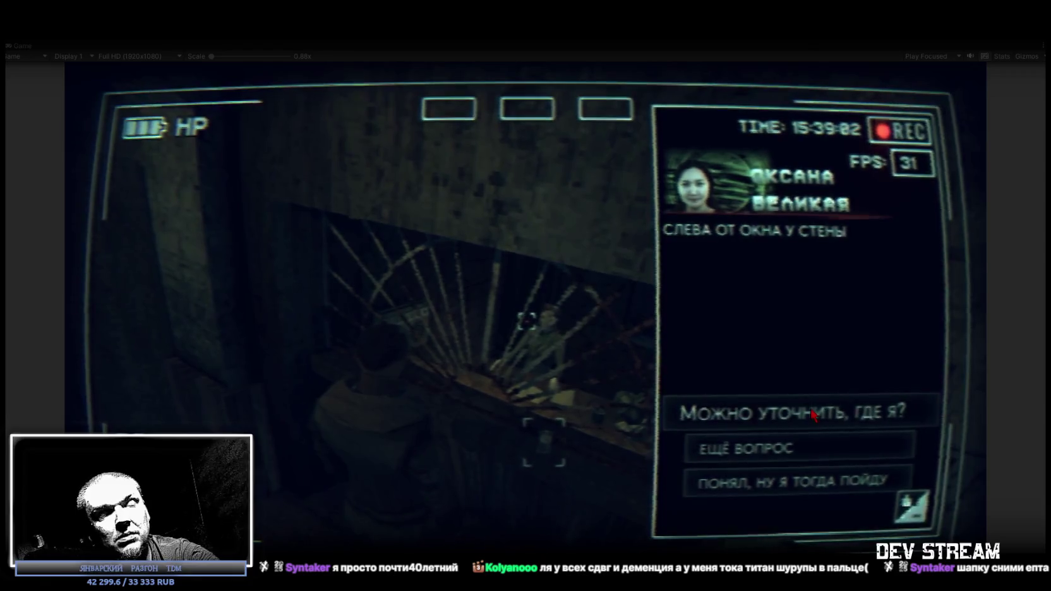
{"action": "left_click", "coordinate": [813, 415]}
{"action": "left_click", "coordinate": [756, 417]}
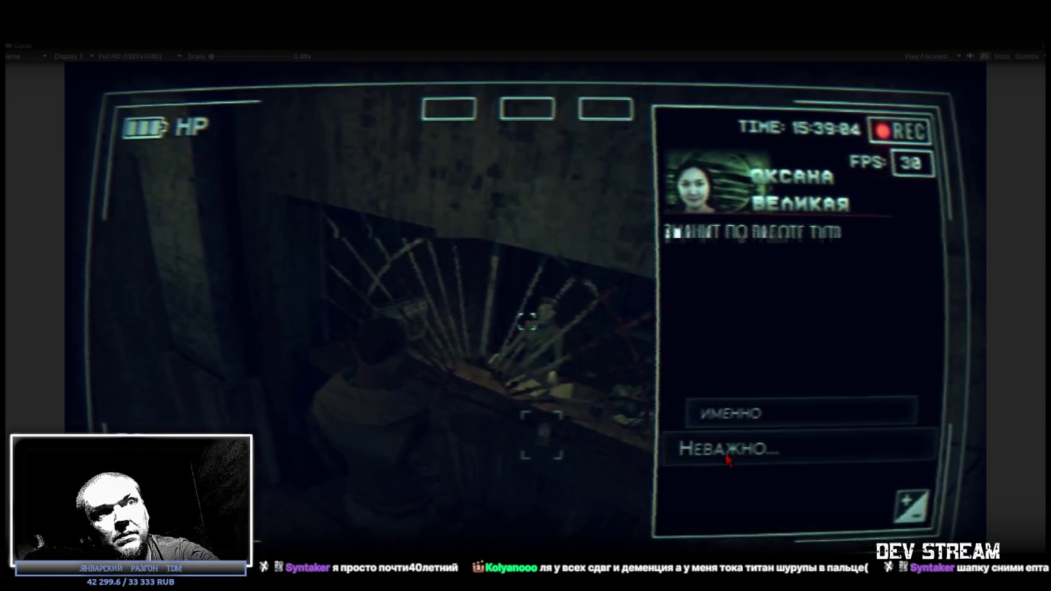
{"action": "left_click", "coordinate": [762, 417]}
{"action": "left_click", "coordinate": [765, 431]}
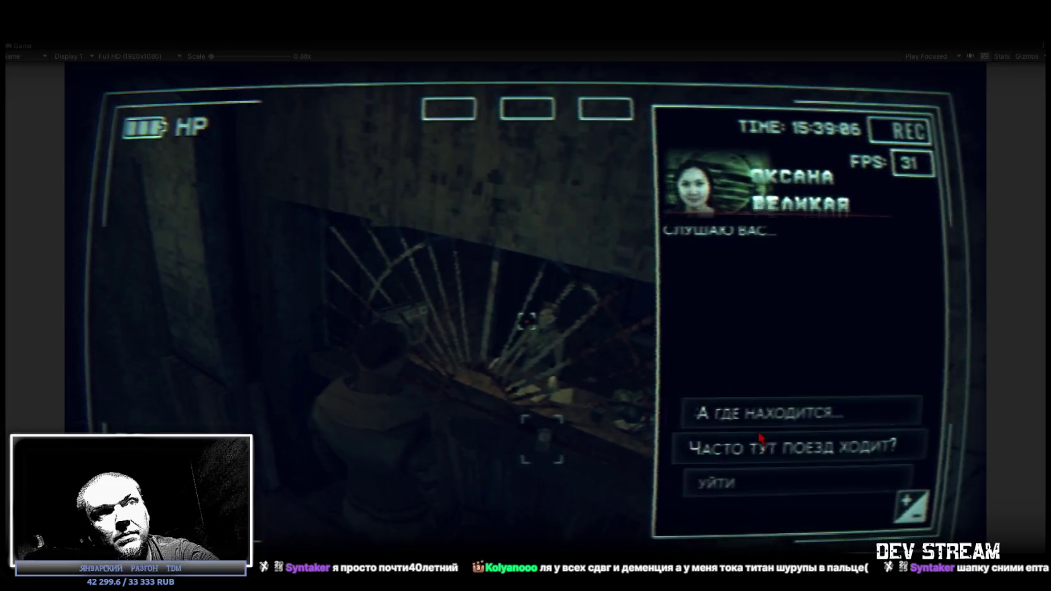
{"action": "left_click", "coordinate": [761, 436]}
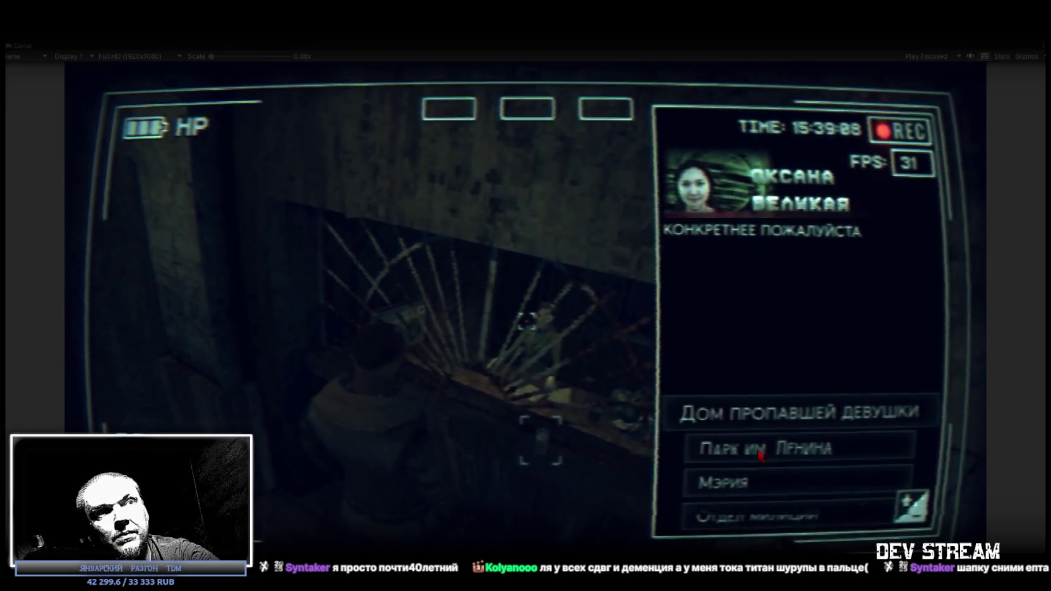
{"action": "left_click", "coordinate": [763, 513]}
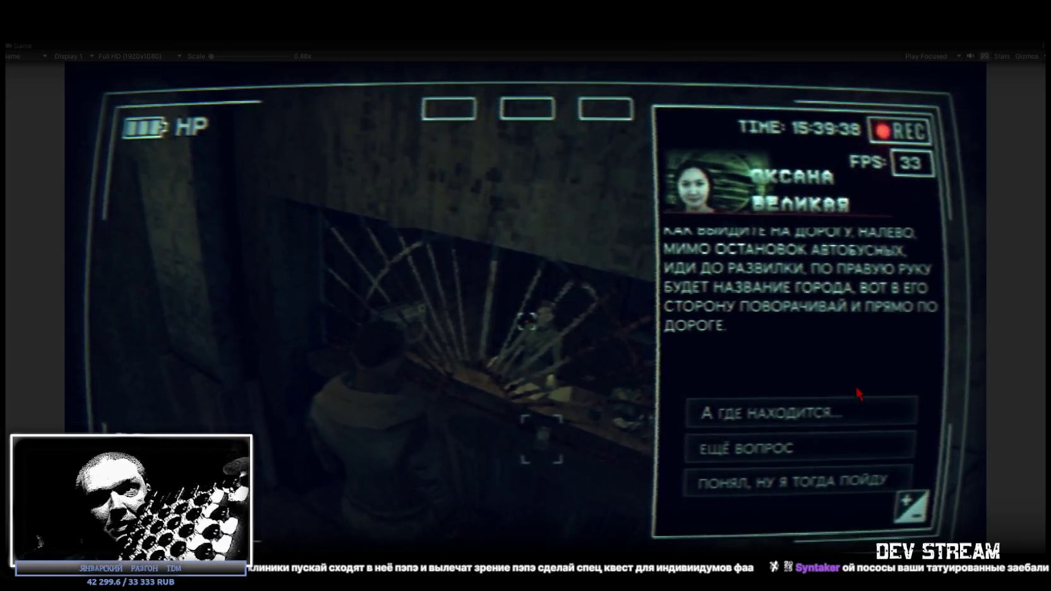
{"action": "key", "text": "Escape"}
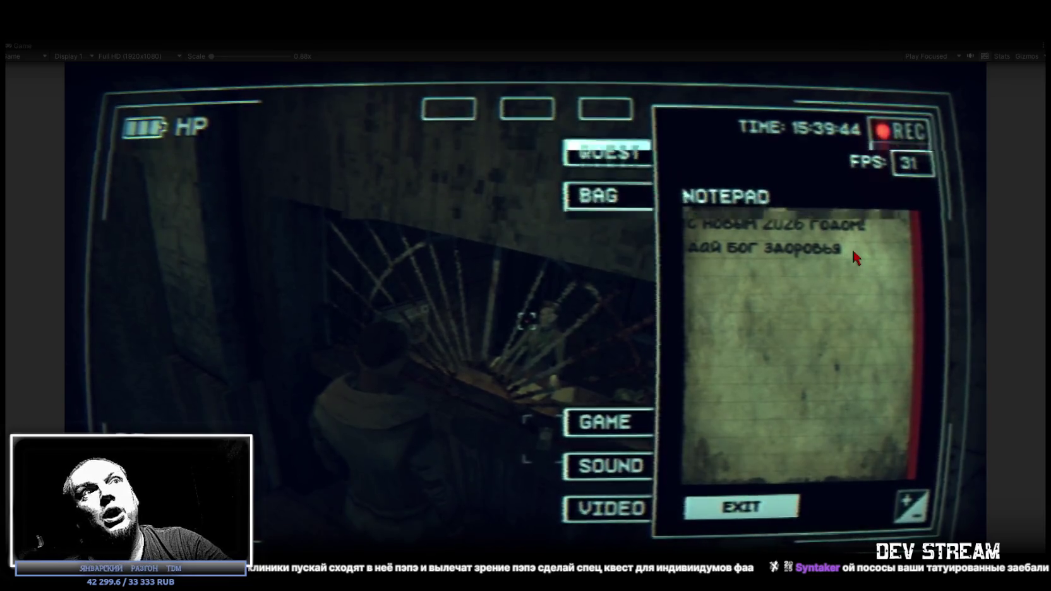
- Replace the New Year notepad greeting with a road-directions reminder, then leave the conversation
{"action": "key", "text": "BackSpace"}
{"action": "key", "text": "BackSpace"}
{"action": "key", "text": "BackSpace"}
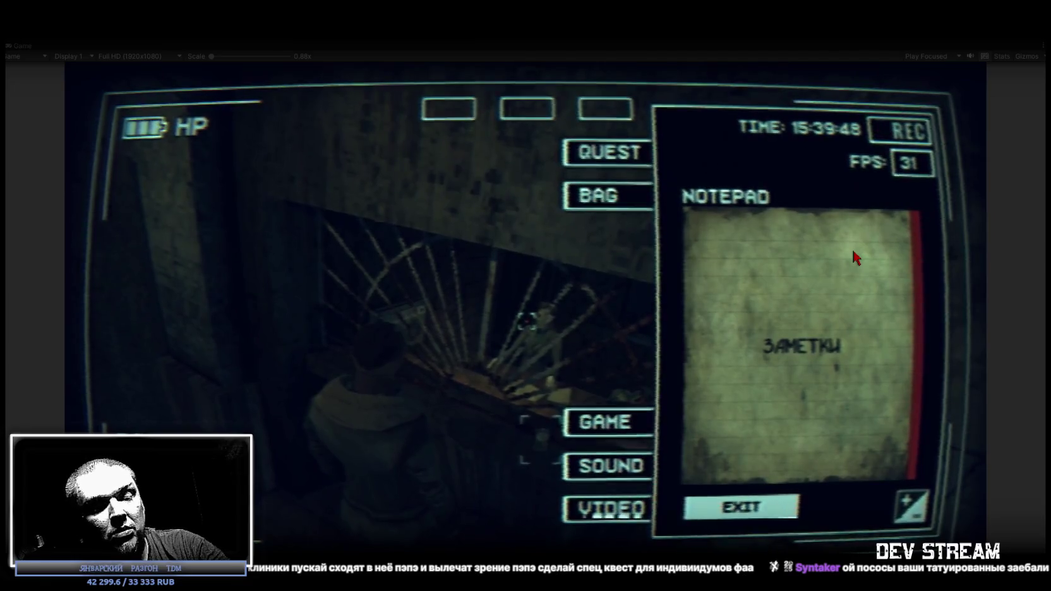
{"action": "type", "text": "пизаовать"}
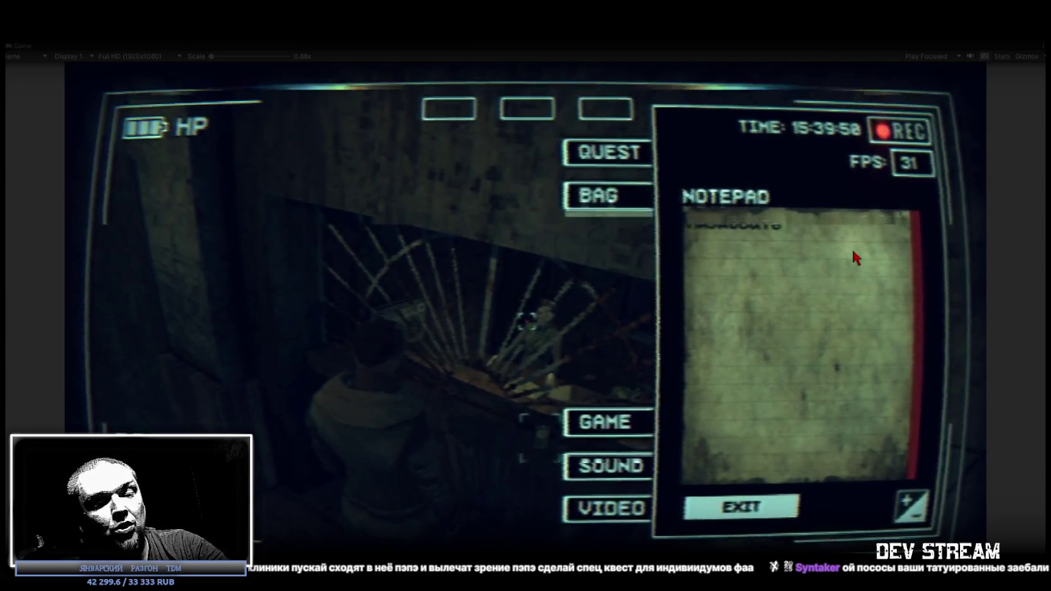
{"action": "type", "text": " туаой"}
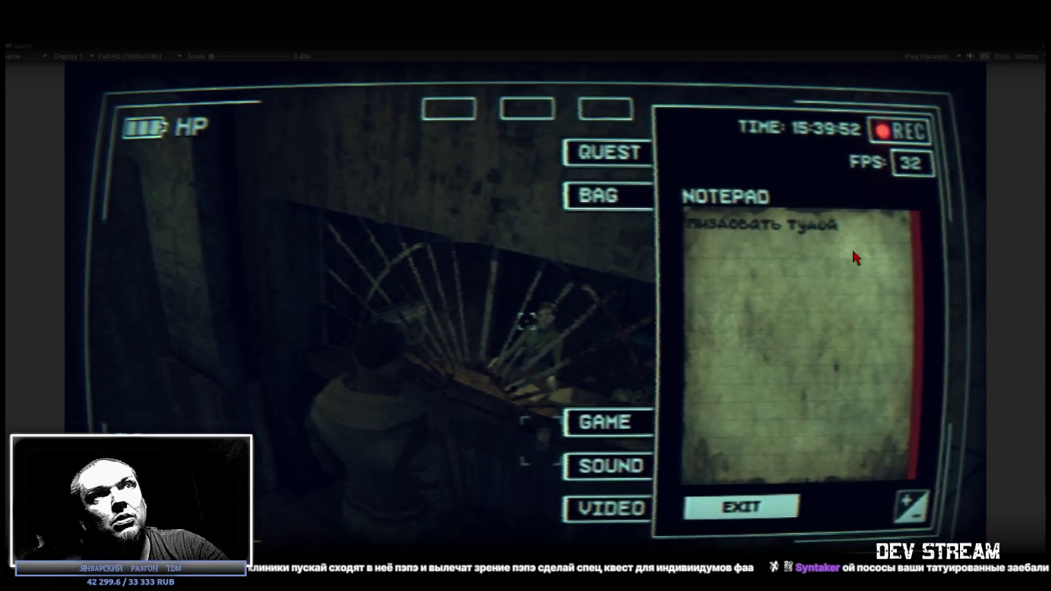
{"action": "key", "text": "Escape"}
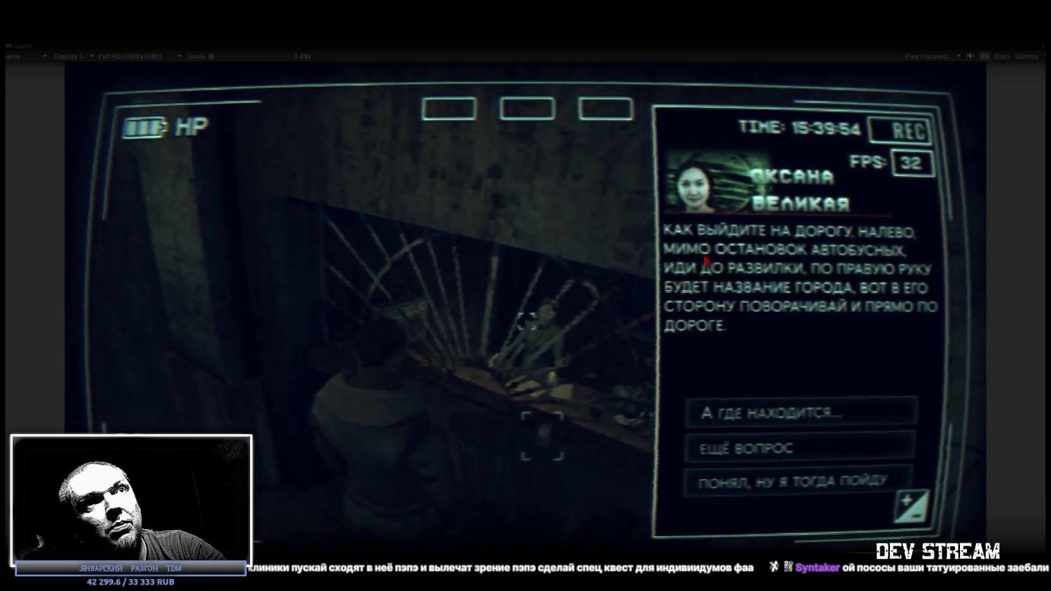
{"action": "key", "text": "Escape"}
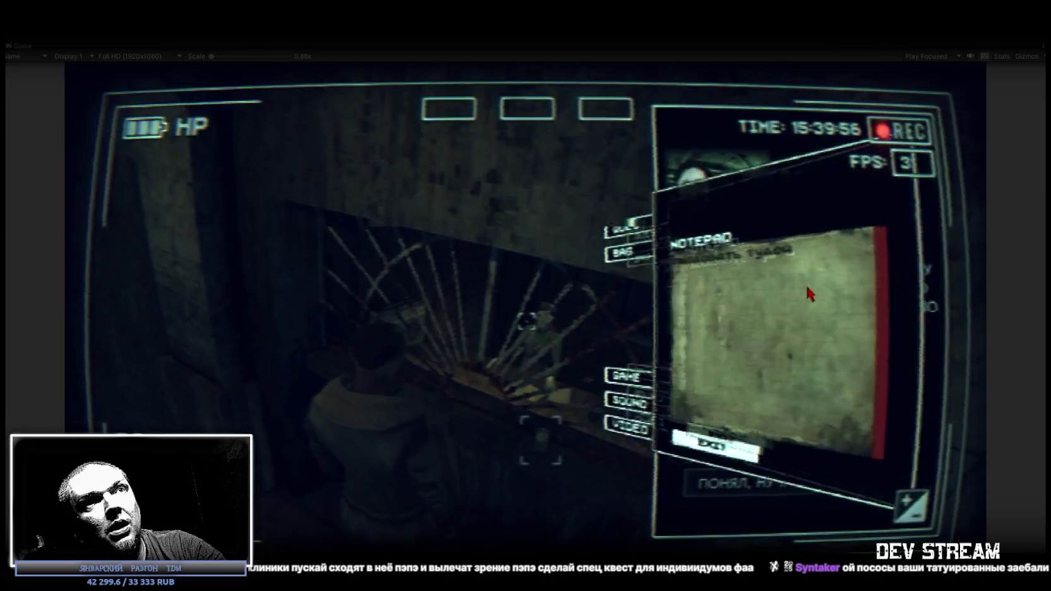
{"action": "type", "text": "куаой наао"}
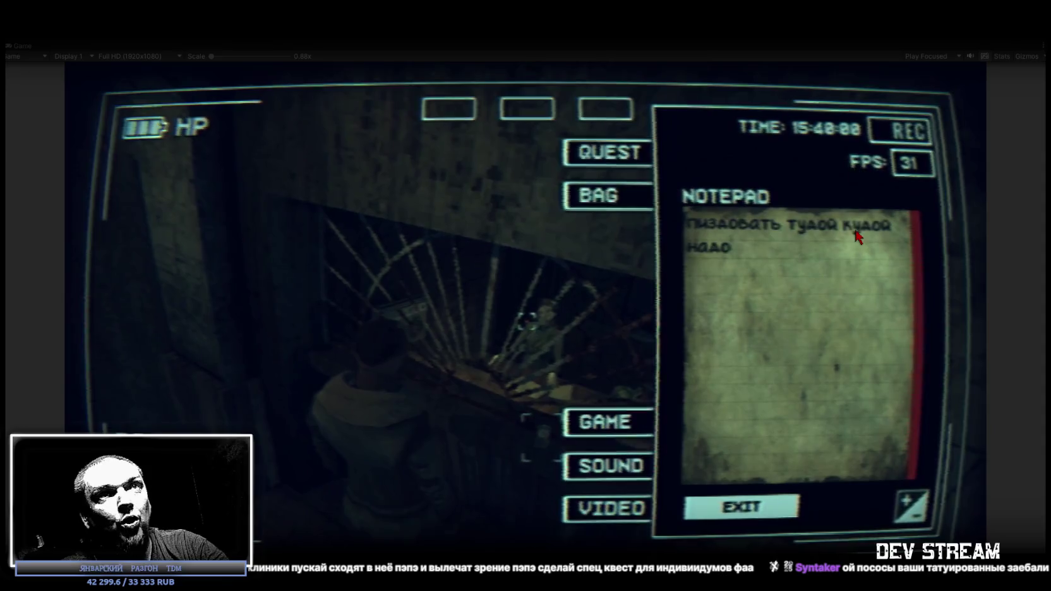
{"action": "key", "text": "Escape"}
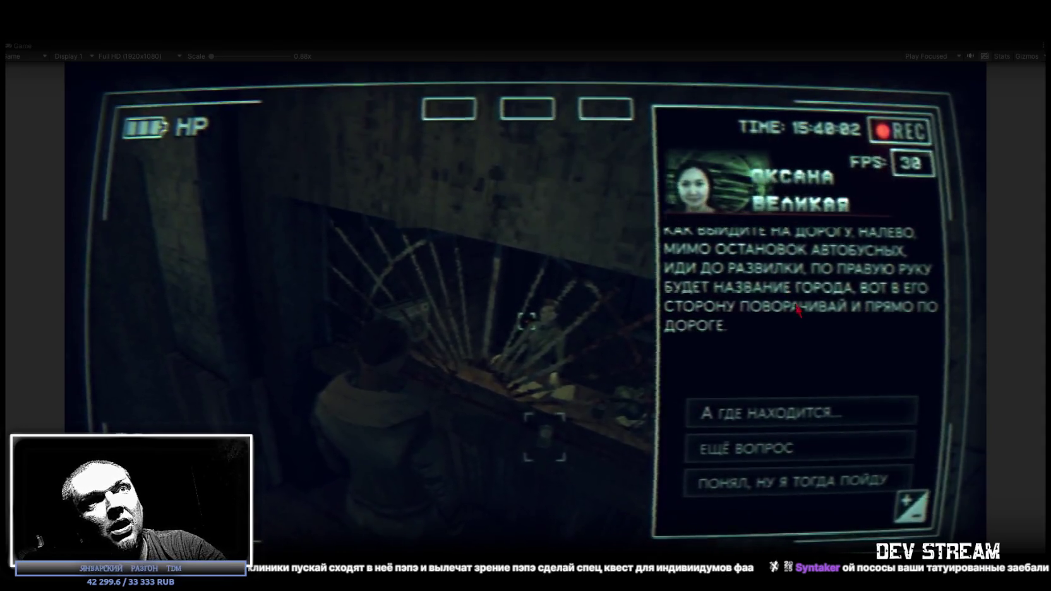
{"action": "key", "text": "Escape"}
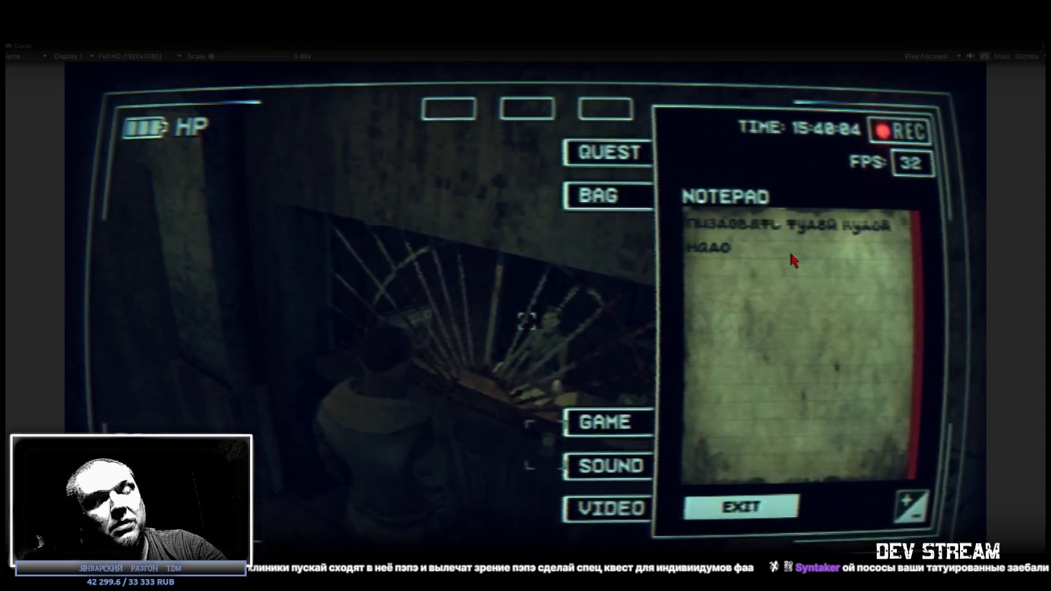
{"action": "type", "text": ", заебись,"}
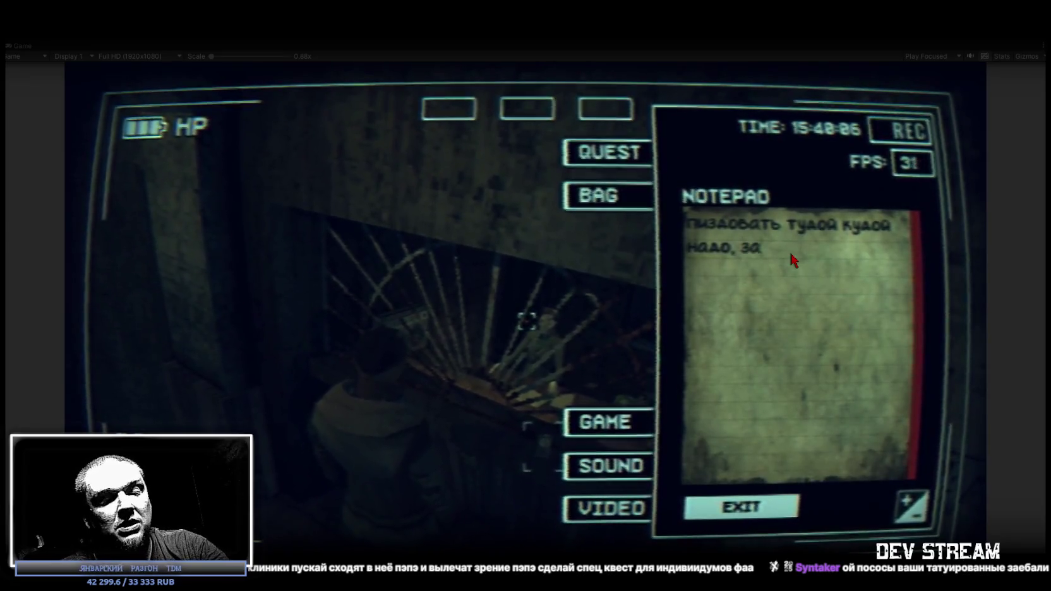
{"action": "type", "text": " запомнил"}
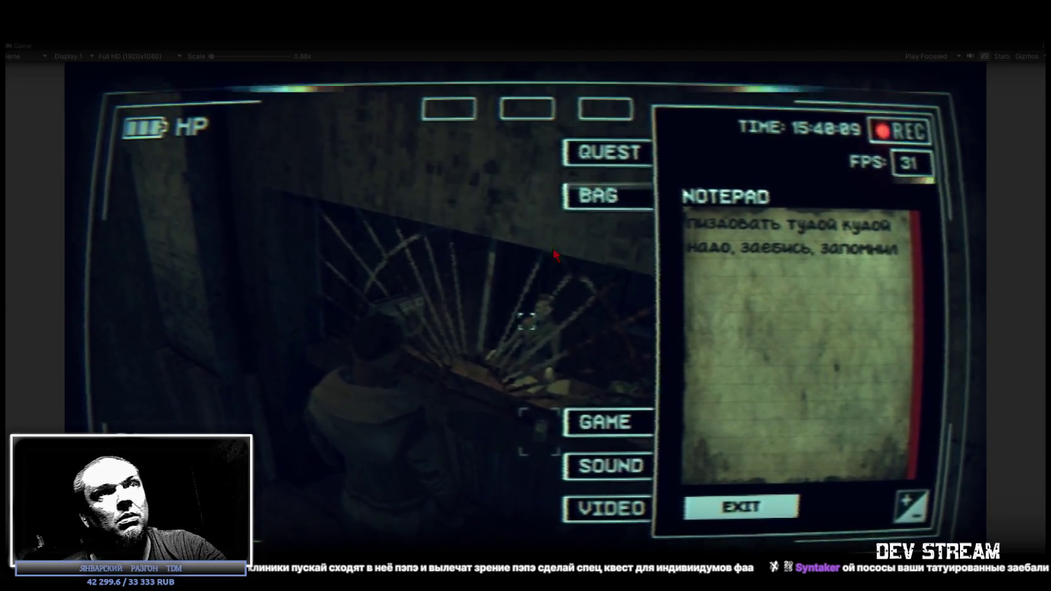
{"action": "left_click", "coordinate": [775, 505]}
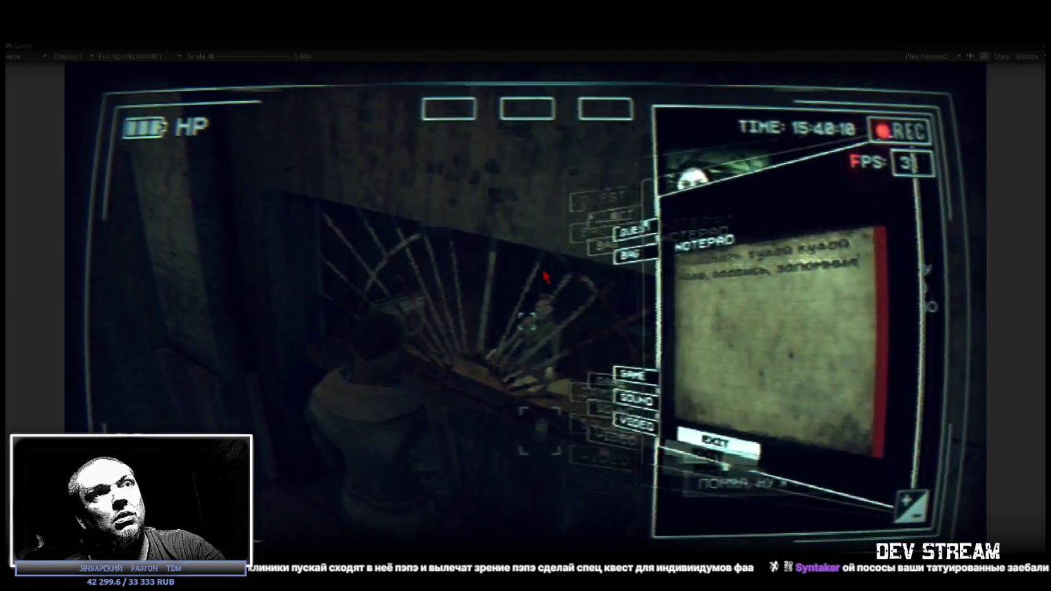
{"action": "left_click", "coordinate": [776, 489]}
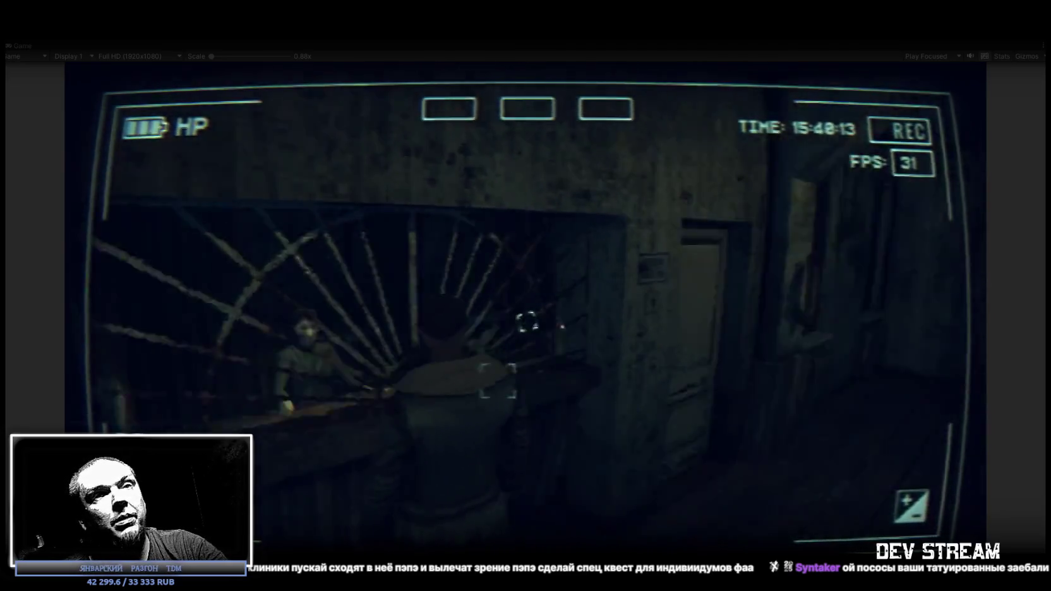
- Walk out along the train platform and past the gates to the bus stop, then open the notepad menu
{"action": "key", "text": "e"}
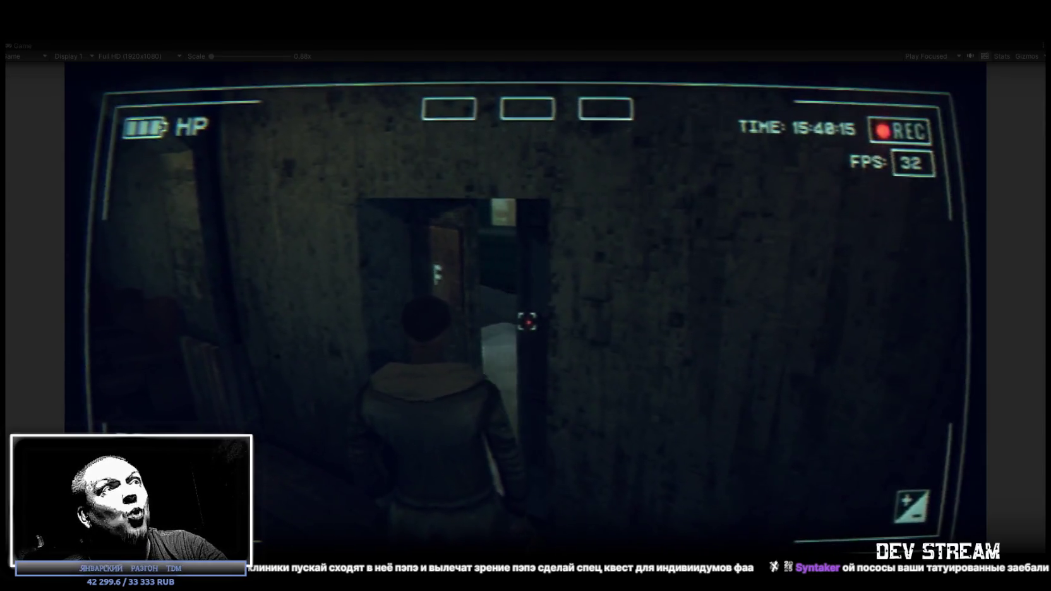
{"action": "key", "text": "w"}
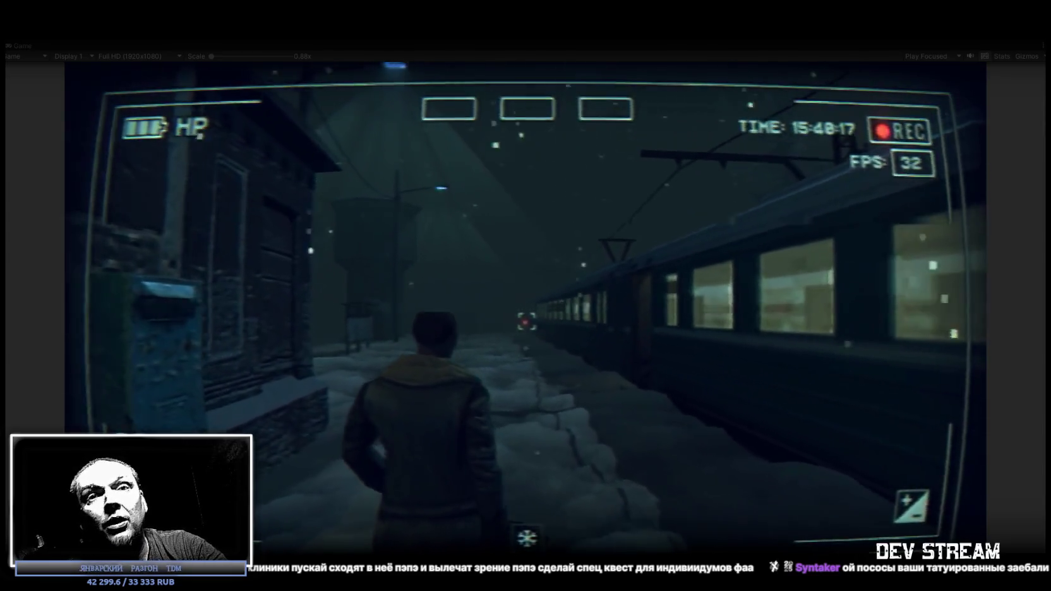
{"action": "key", "text": "w"}
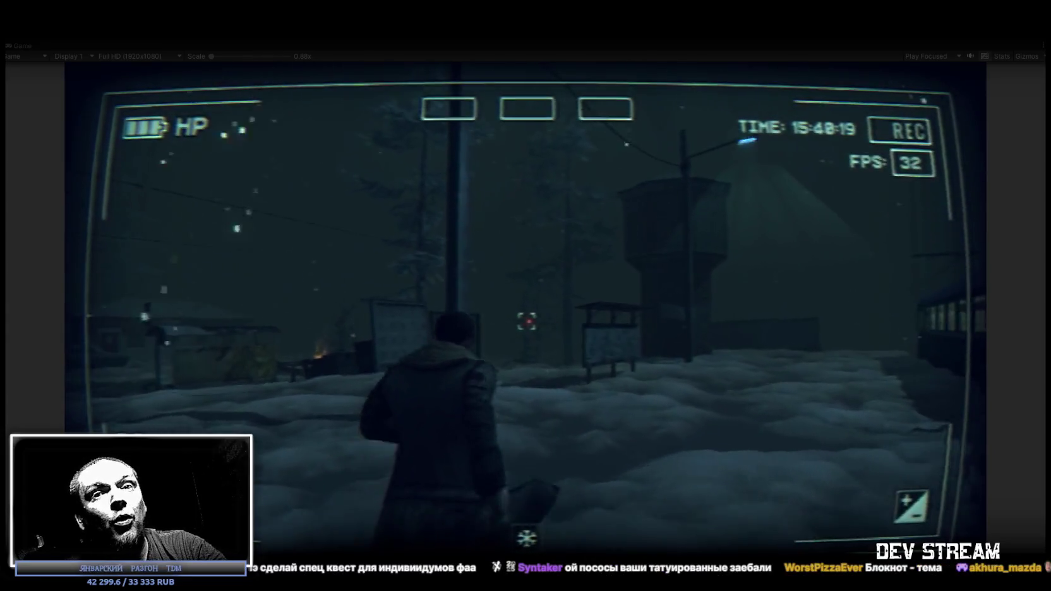
{"action": "key", "text": "Escape"}
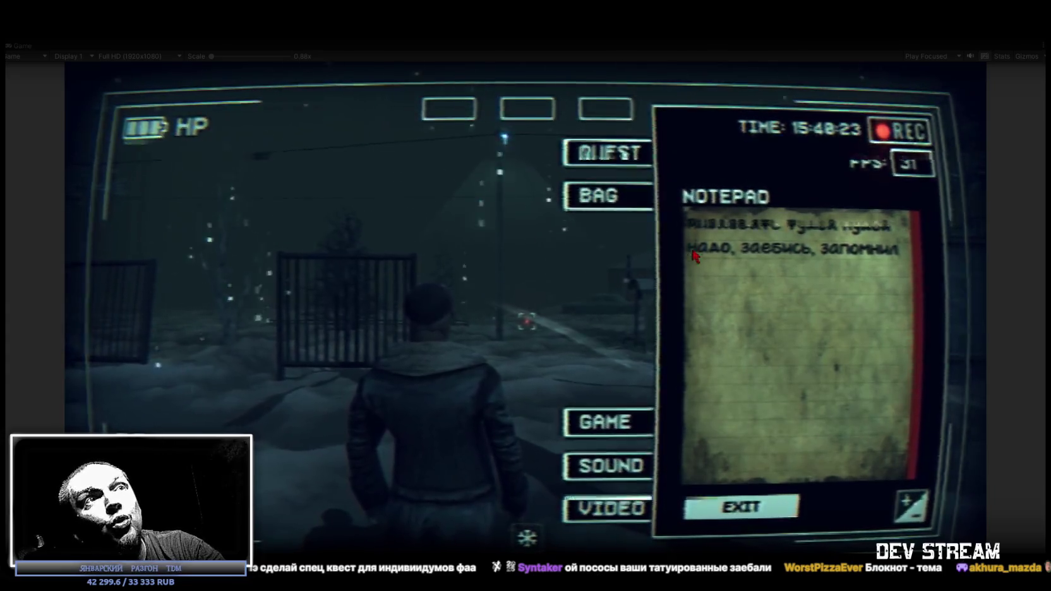
{"action": "key", "text": "Escape"}
{"action": "key", "text": "w"}
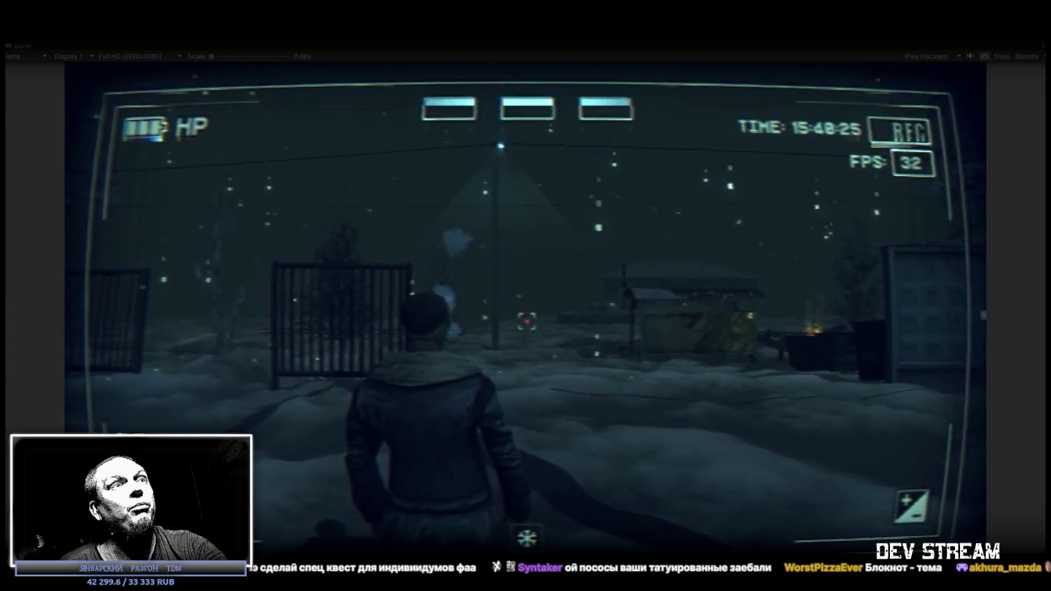
{"action": "key", "text": "w"}
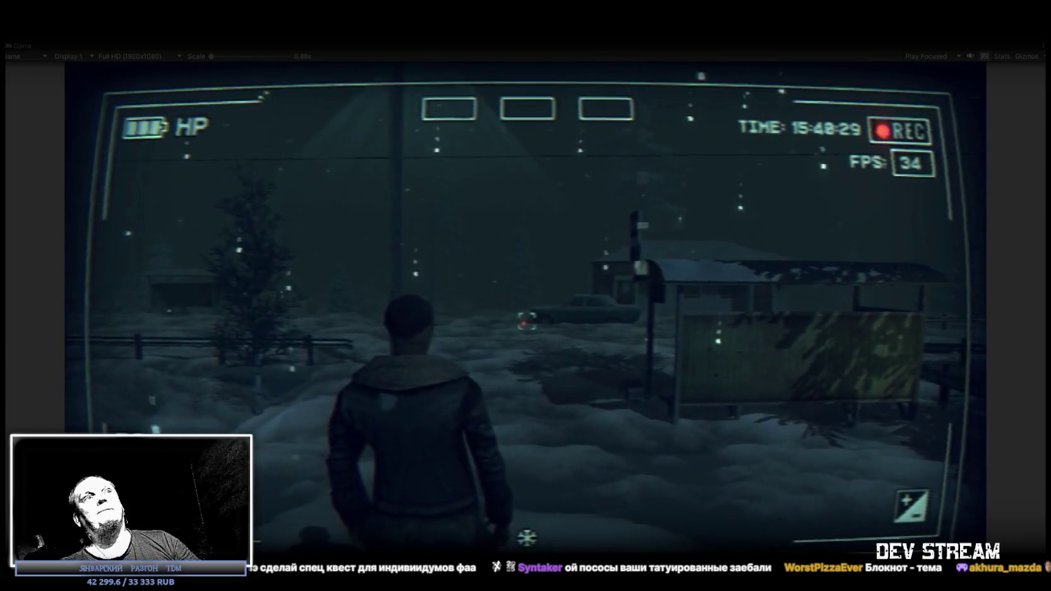
{"action": "key", "text": "f"}
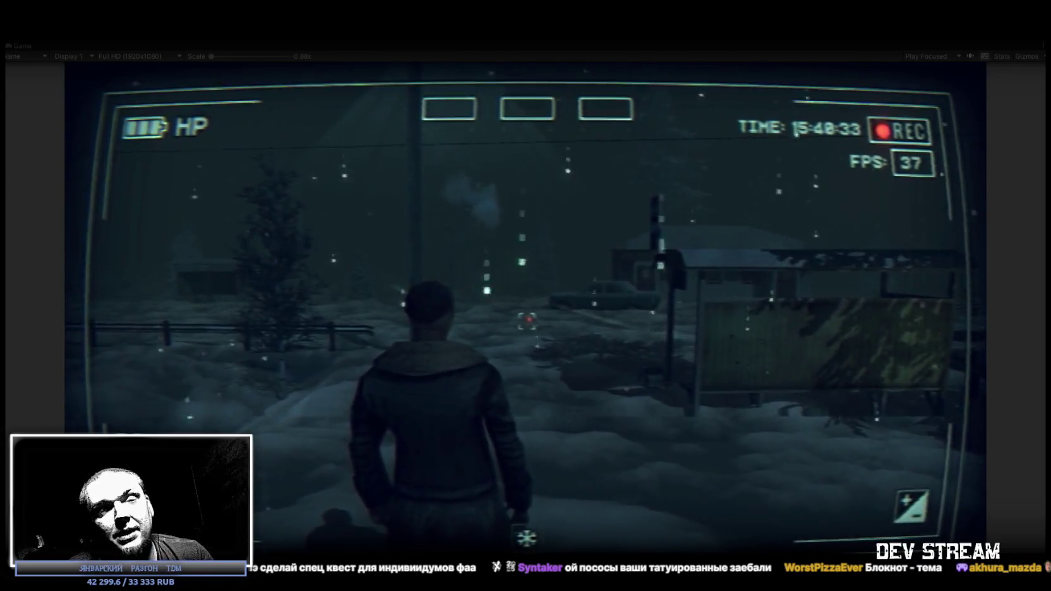
{"action": "key", "text": "Escape"}
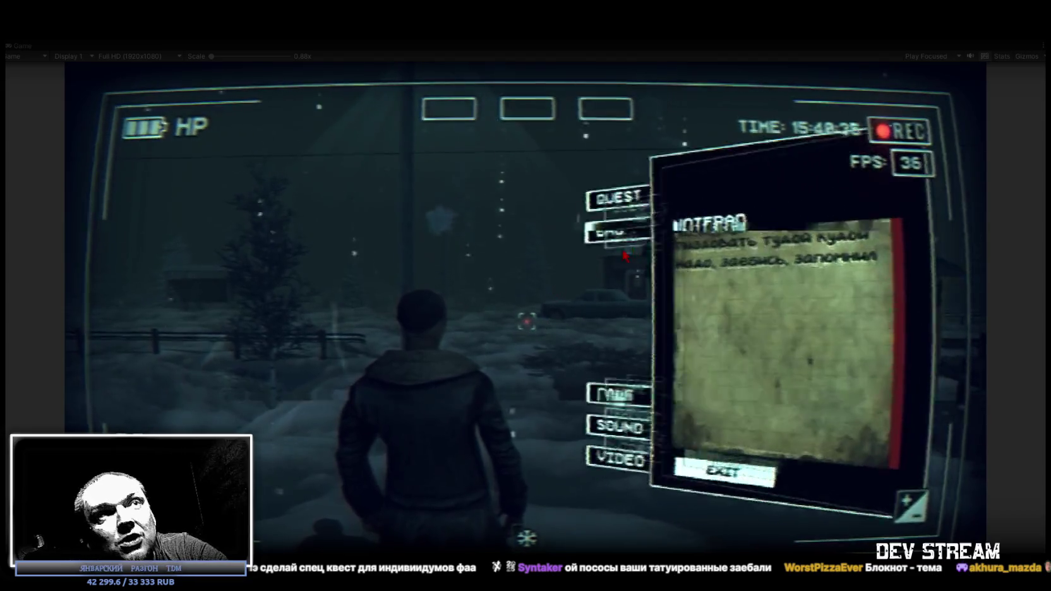
- Read the МИЛИЦИЯ quest via GAME, BAG and QUEST, then close the phone menu
{"action": "left_click", "coordinate": [616, 440]}
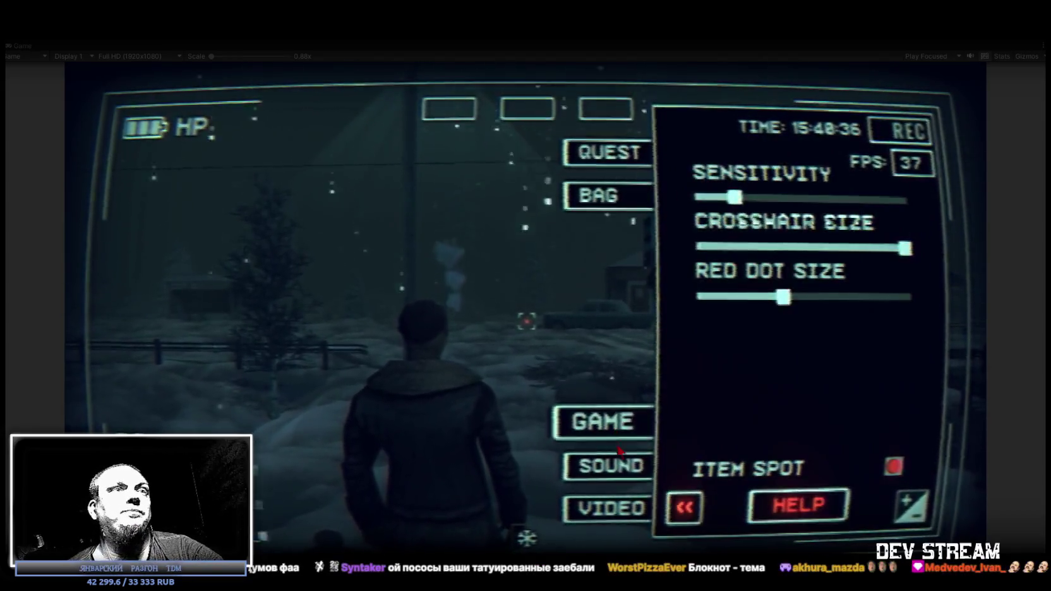
{"action": "left_click", "coordinate": [613, 193]}
{"action": "left_click", "coordinate": [633, 165]}
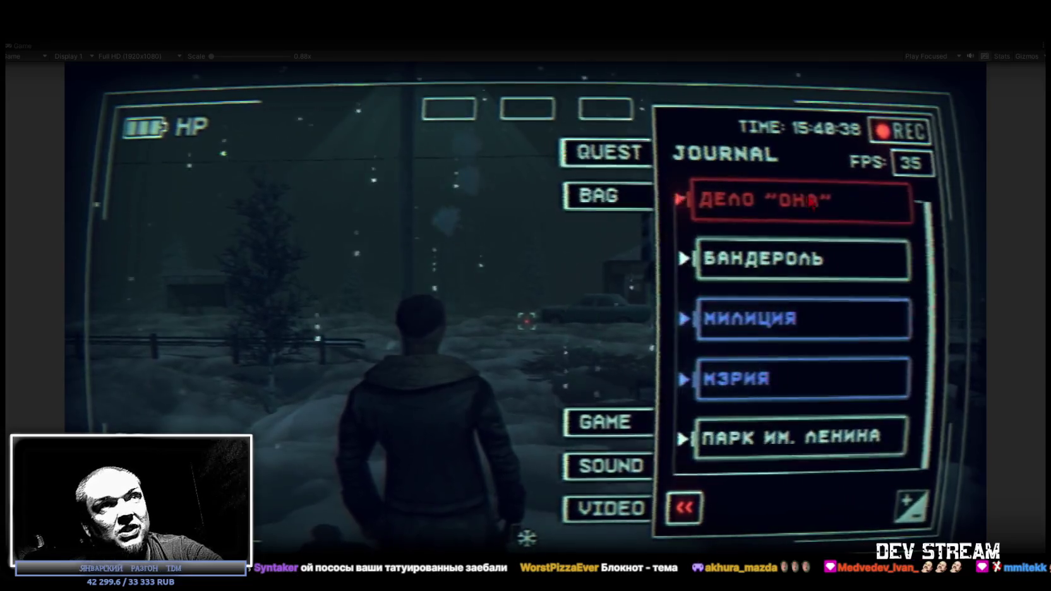
{"action": "left_click", "coordinate": [871, 315]}
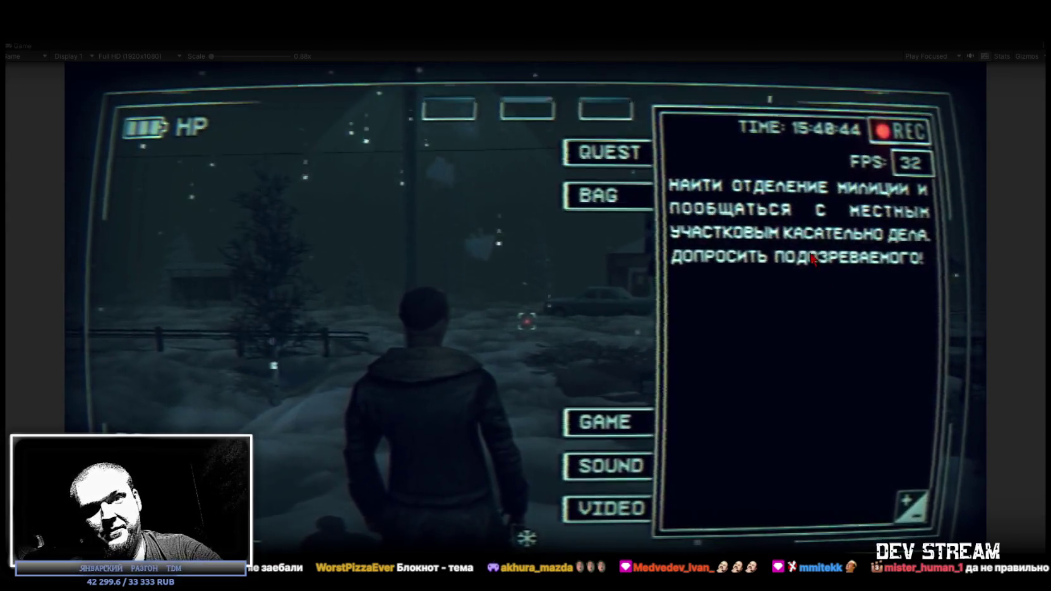
{"action": "key", "text": "Escape"}
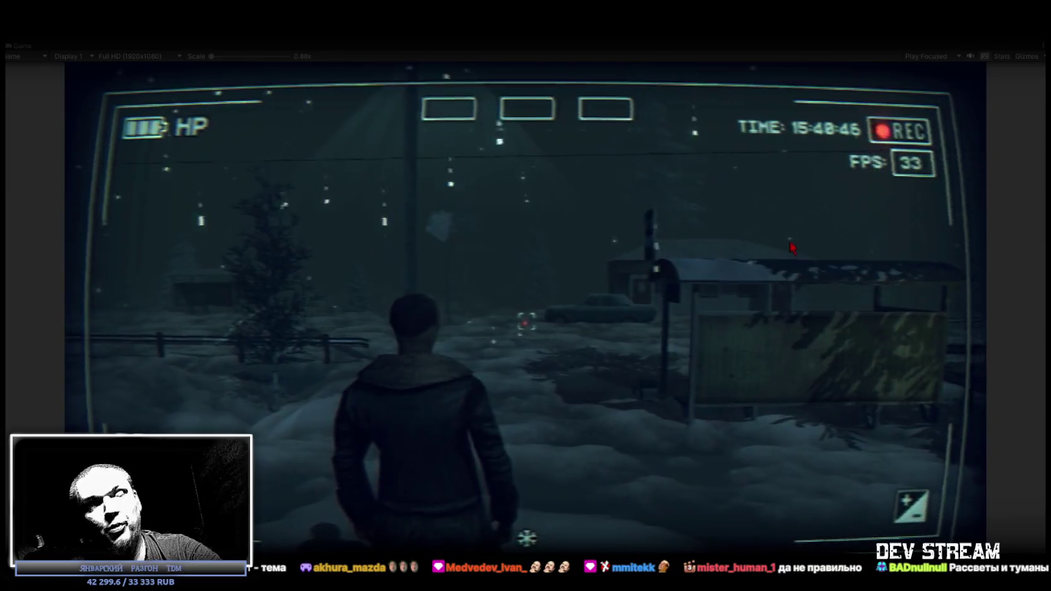
- Run the character across the snowy town toward the watchtower
{"action": "mouse_move", "coordinate": [480, 194]}
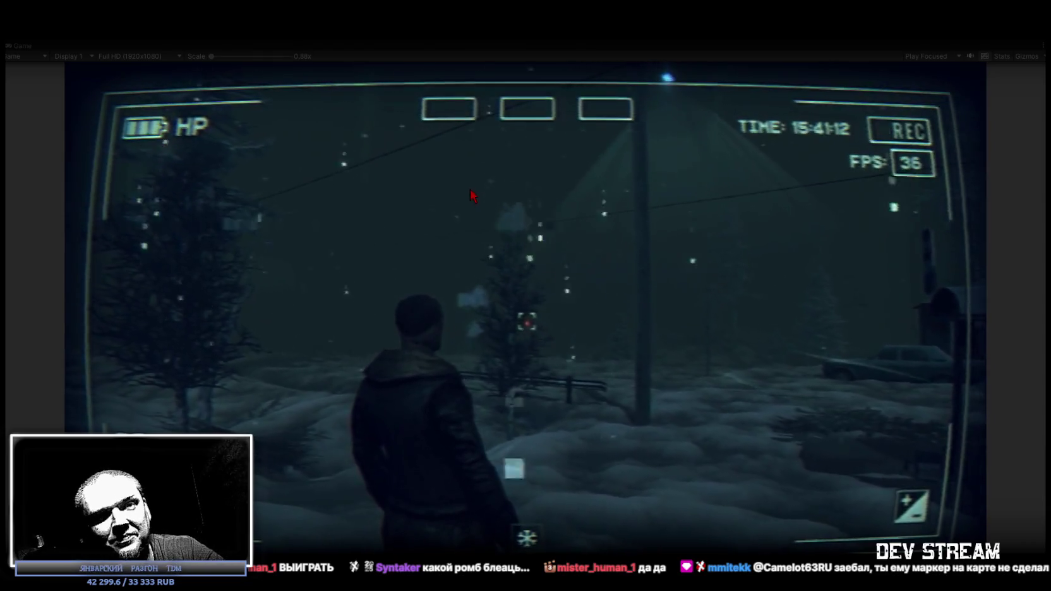
{"action": "mouse_move", "coordinate": [800, 256]}
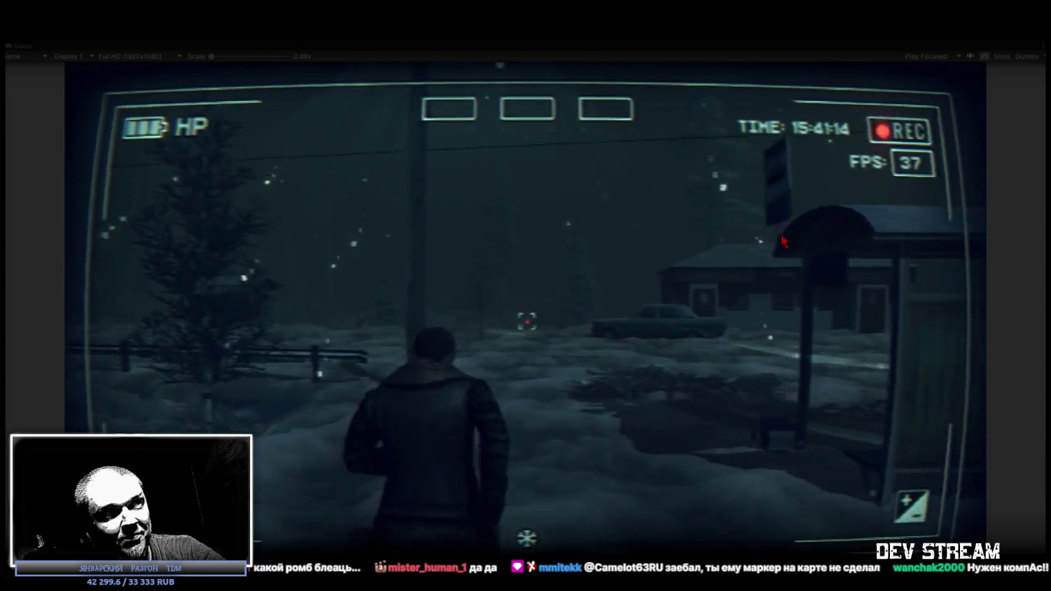
{"action": "mouse_move", "coordinate": [632, 248]}
{"action": "mouse_move", "coordinate": [546, 233]}
{"action": "key", "text": "w"}
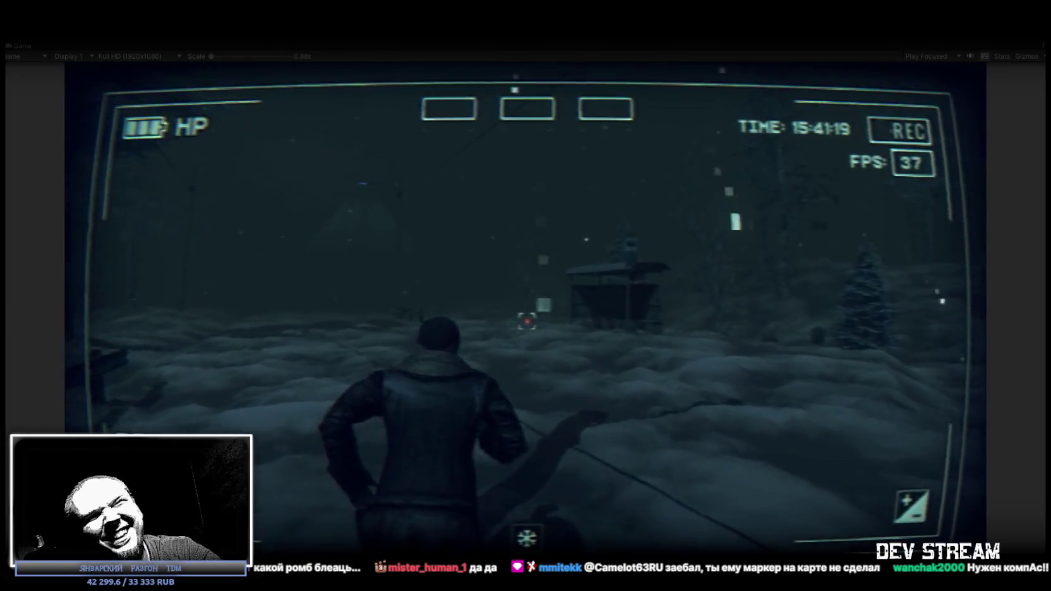
- Walk up to the lit house and through its doorway into the dark room
{"action": "mouse_move", "coordinate": [525, 296]}
{"action": "mouse_move", "coordinate": [527, 321]}
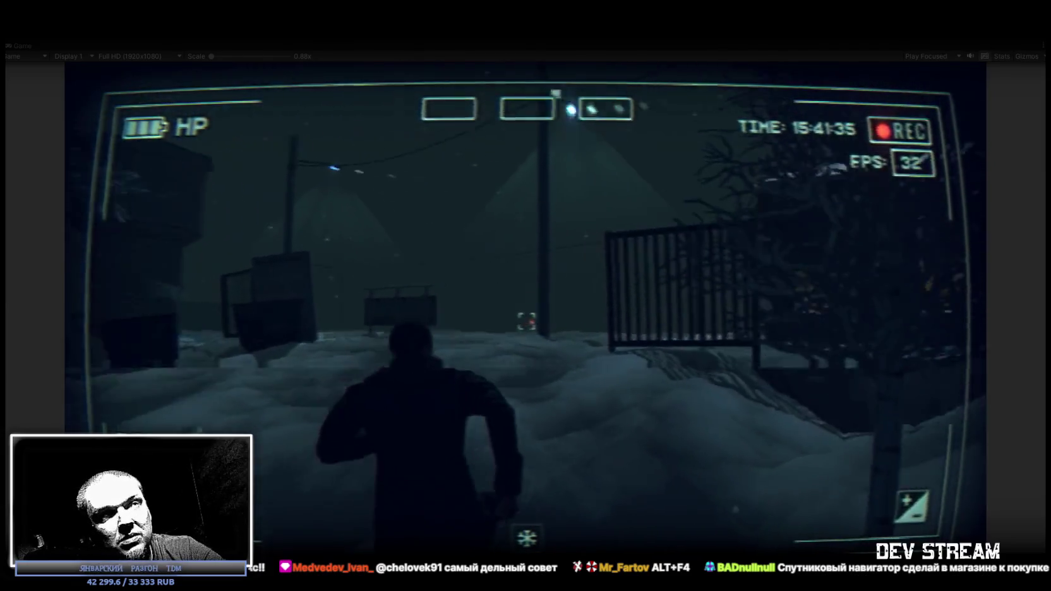
{"action": "key", "text": "w"}
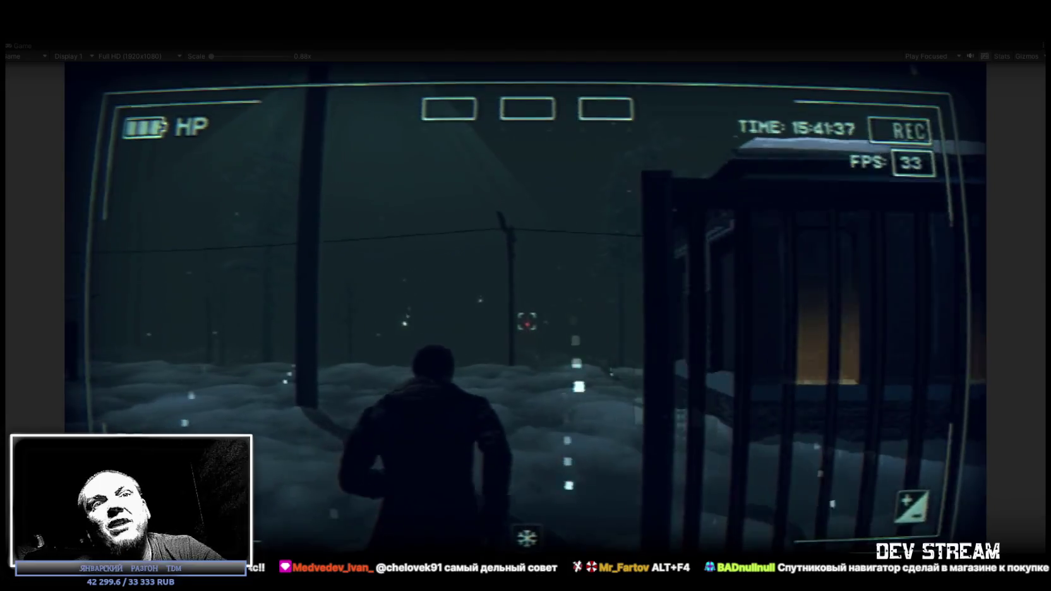
{"action": "key", "text": "w"}
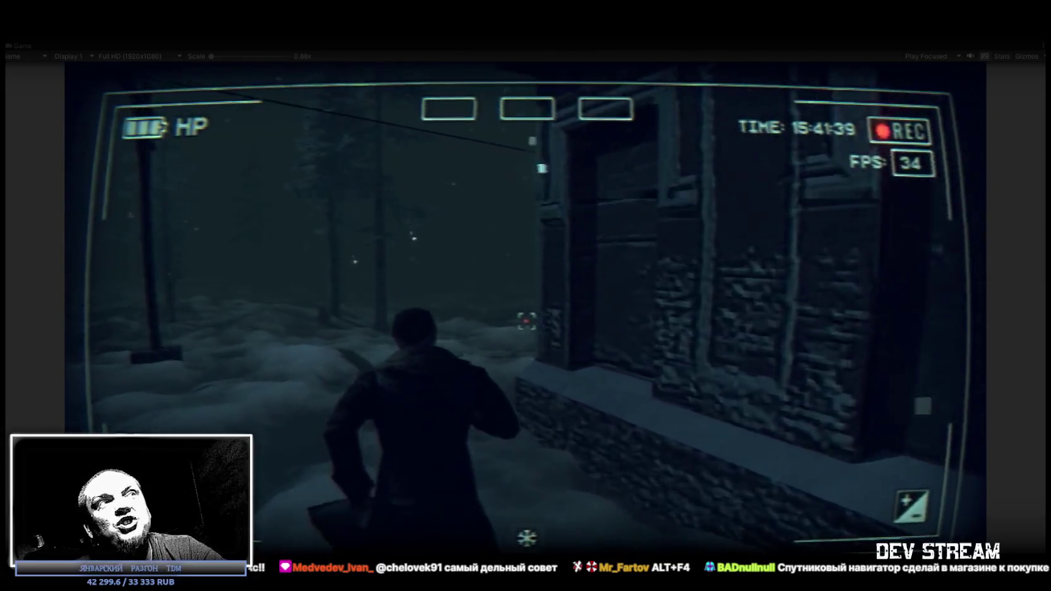
{"action": "key", "text": "w"}
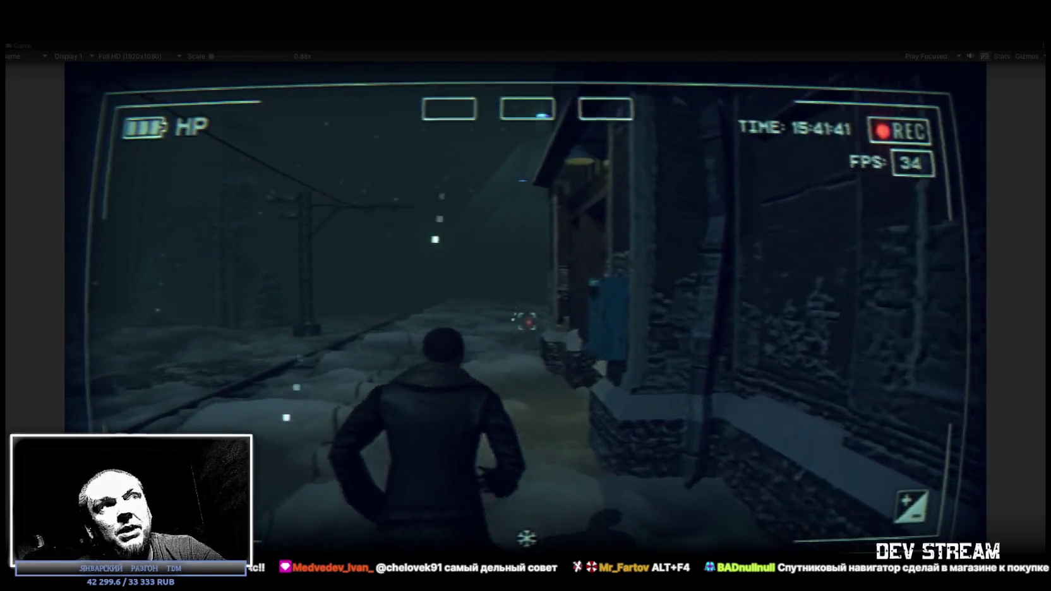
{"action": "key", "text": "w"}
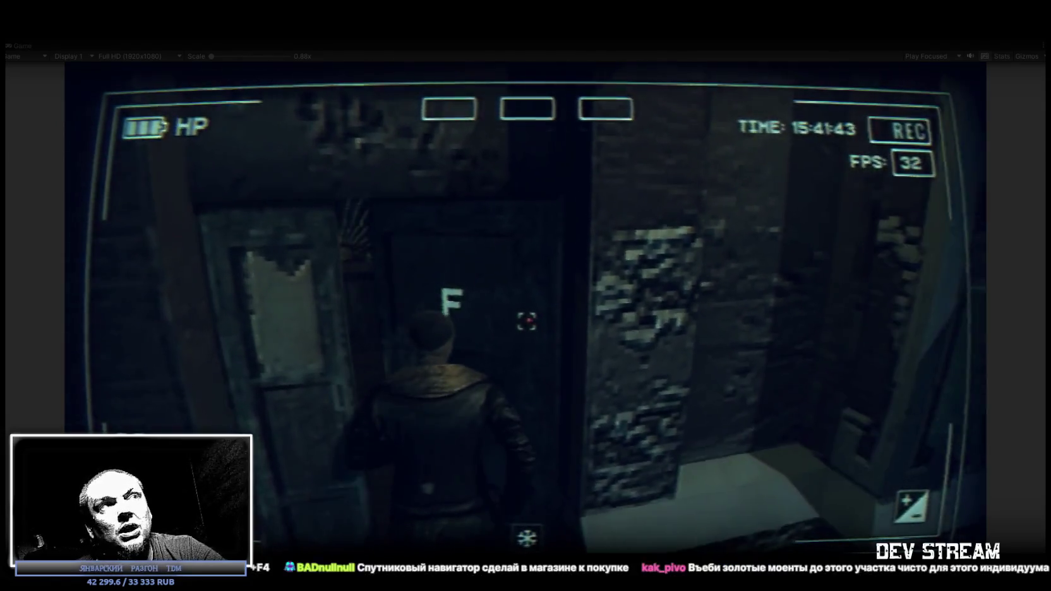
{"action": "key", "text": "w"}
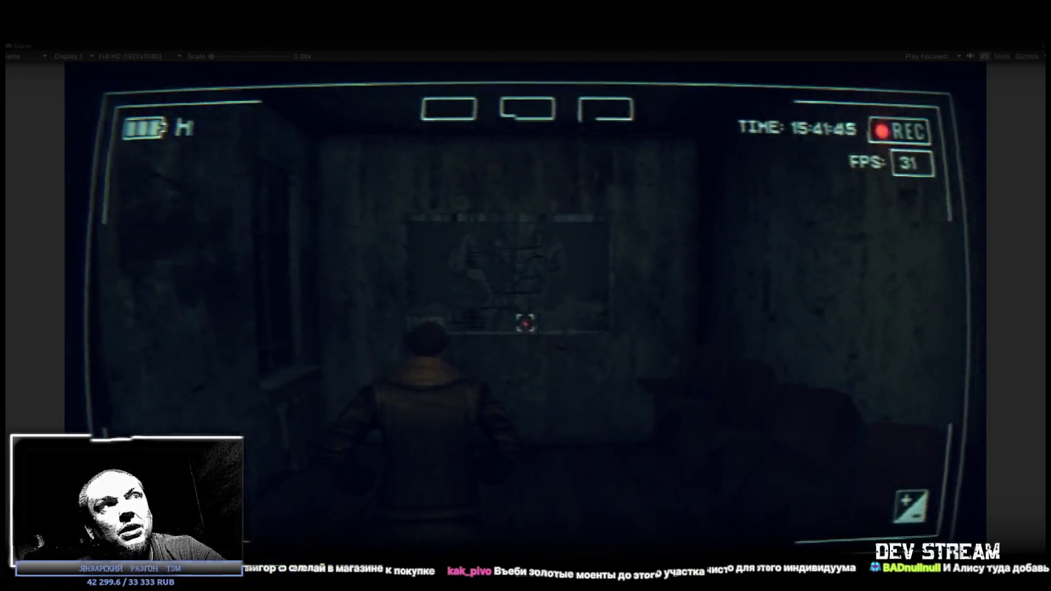
- Walk back out onto the snowy railway and open the city map from the phone menu
{"action": "key", "text": "Escape"}
{"action": "key", "text": "Escape"}
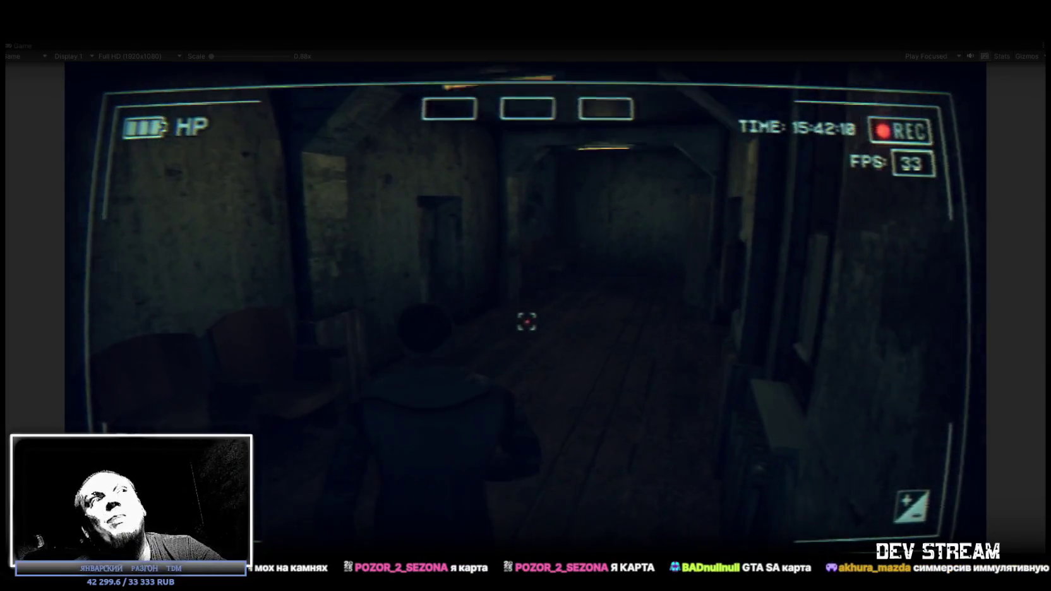
{"action": "key", "text": "w"}
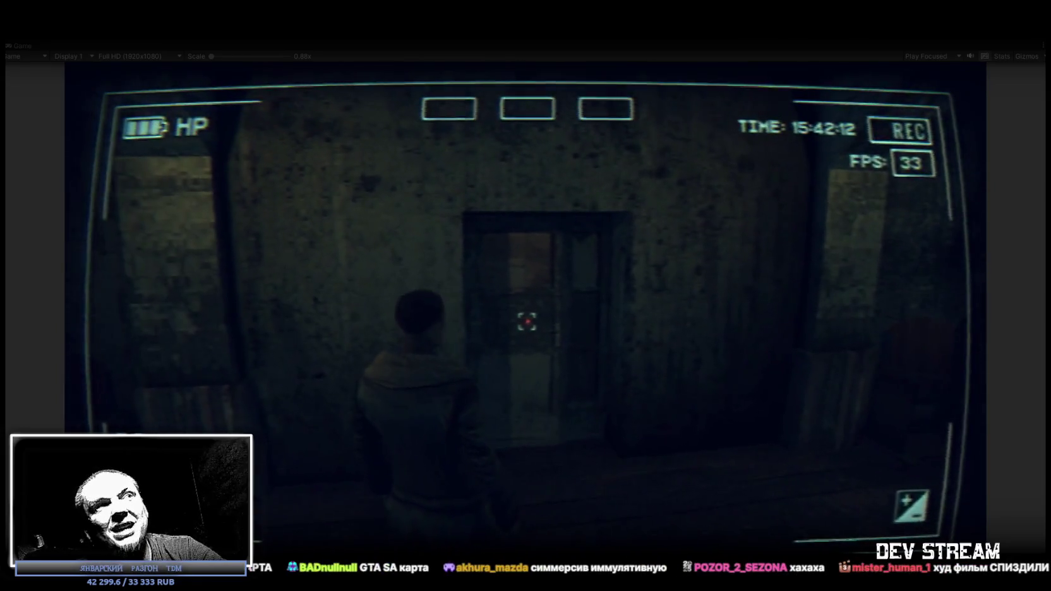
{"action": "key", "text": "w"}
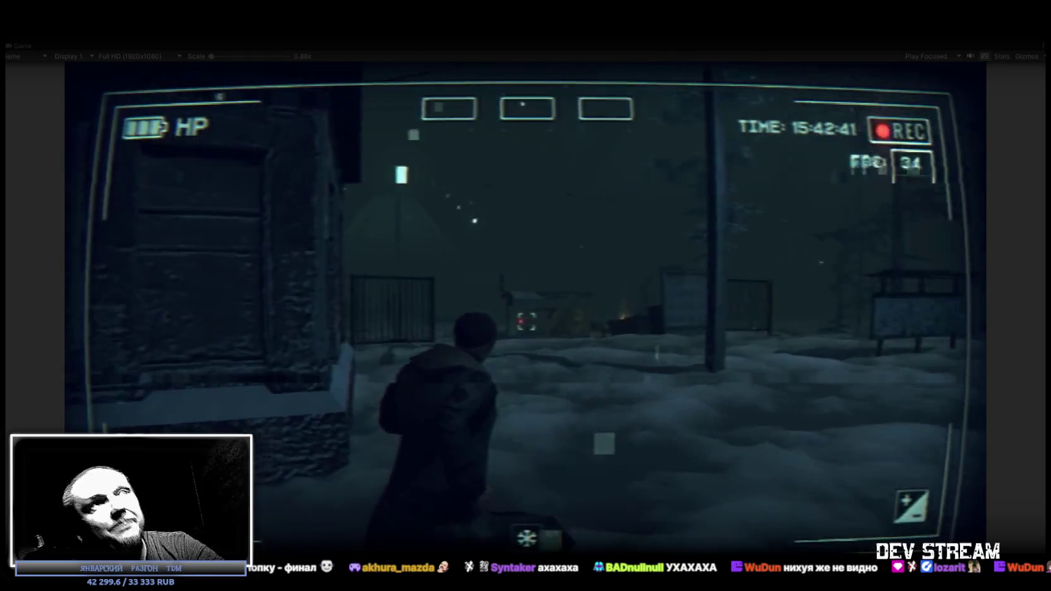
{"action": "left_click", "coordinate": [613, 243]}
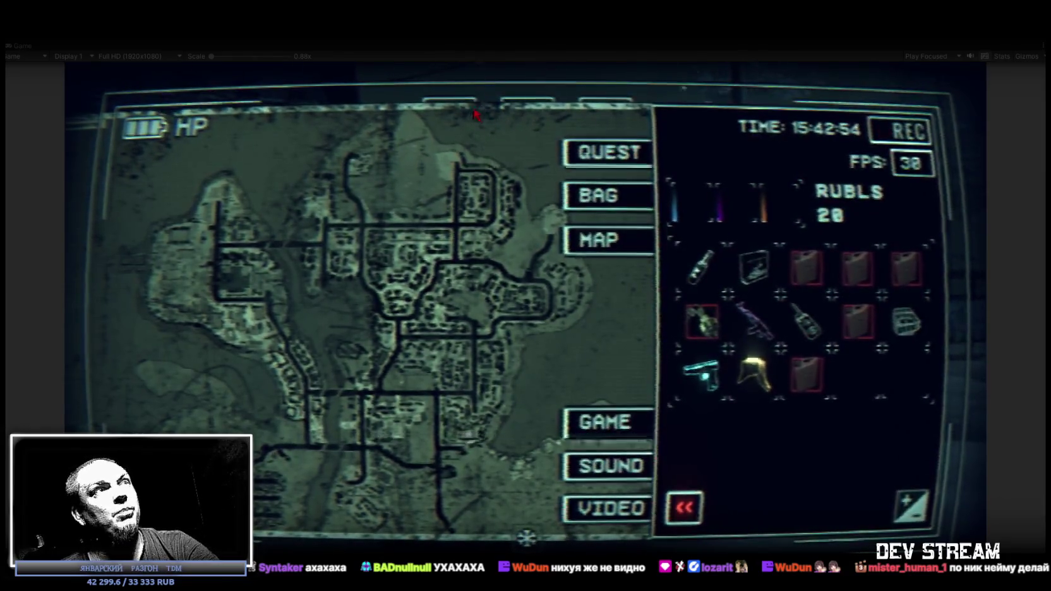
- Reopen the phone menu, switch its side panel to the GPS radar and hide the city map
{"action": "key", "text": "Tab"}
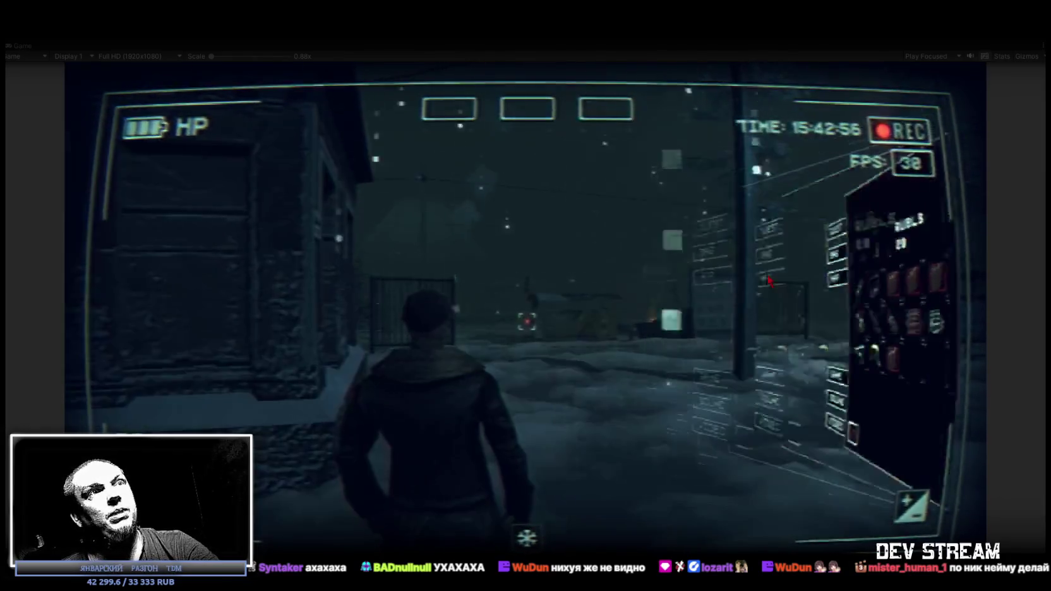
{"action": "key", "text": "Tab"}
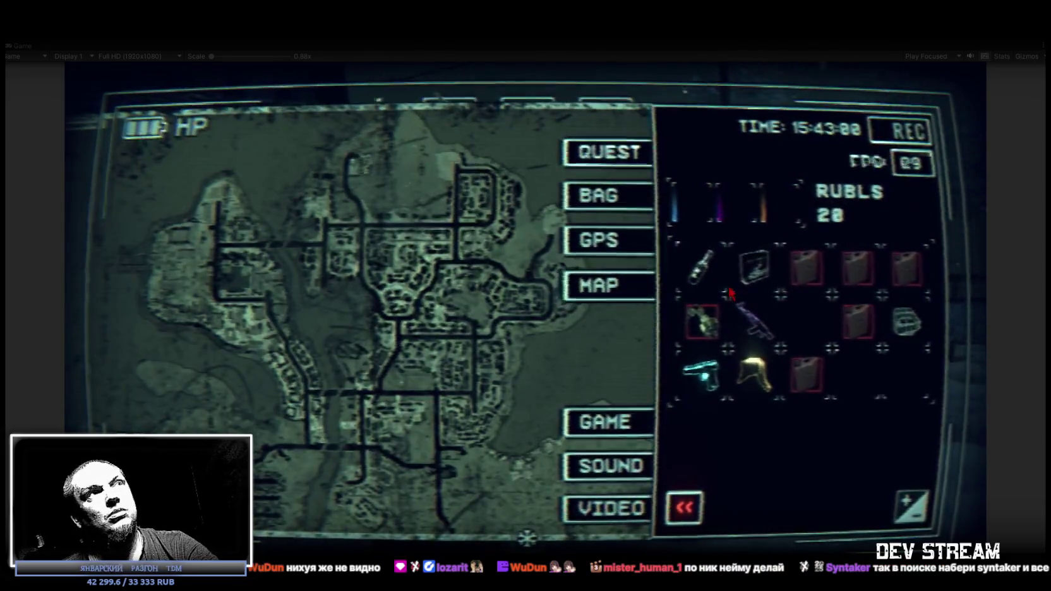
{"action": "left_click", "coordinate": [607, 241]}
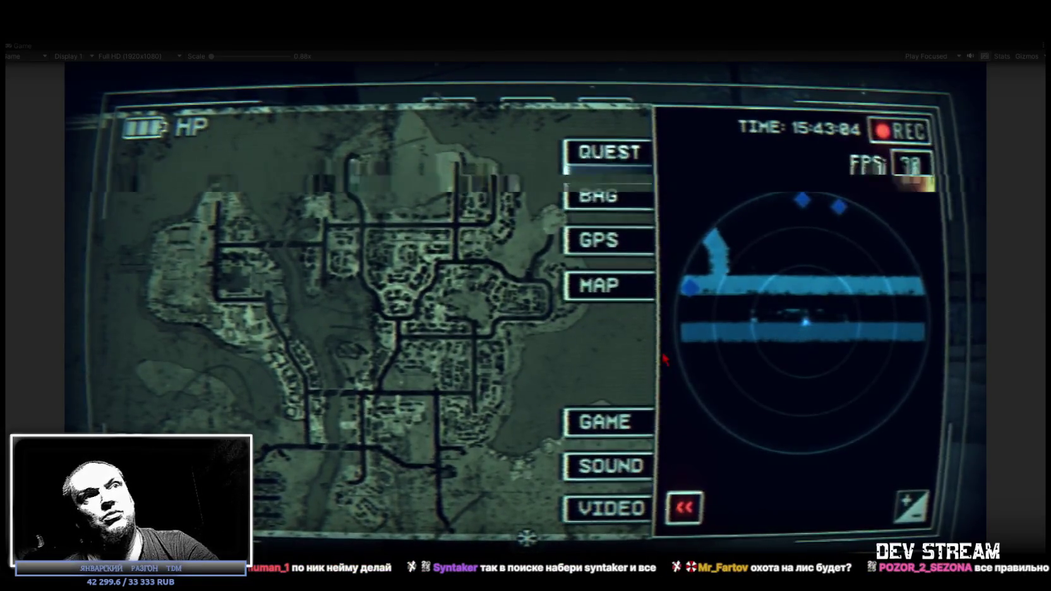
{"action": "left_click", "coordinate": [606, 286]}
- Close and reopen the phone menu, then restore the game view from full screen
{"action": "key", "text": "Tab"}
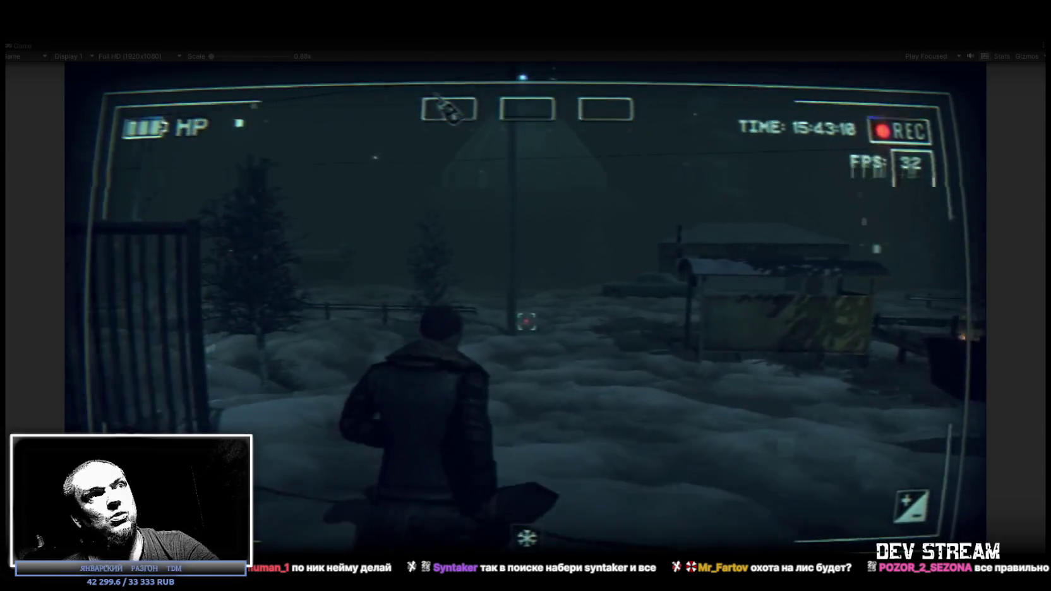
{"action": "key", "text": "Tab"}
{"action": "double_click", "coordinate": [25, 46]}
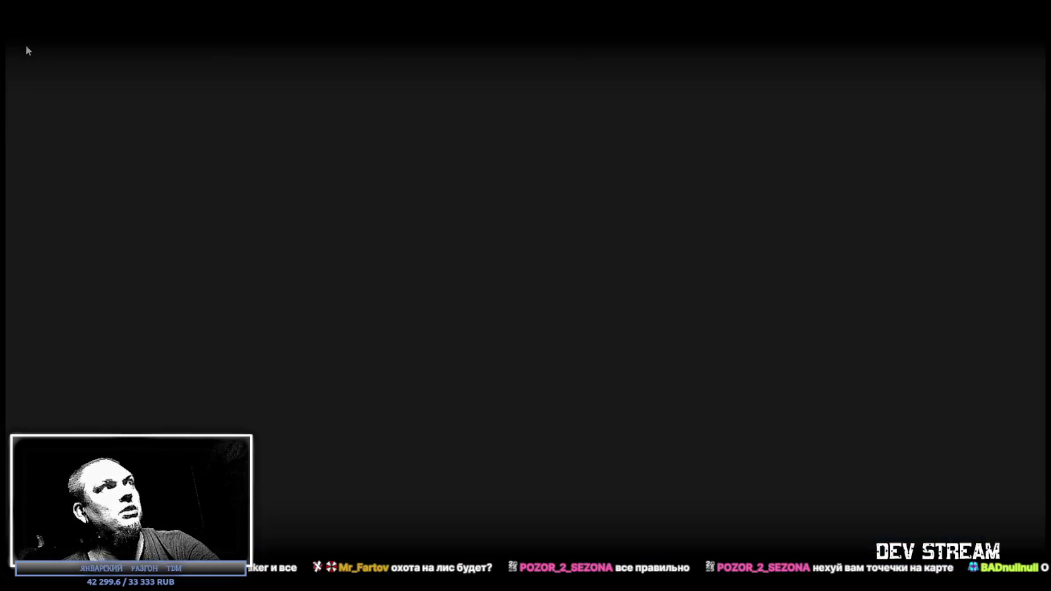
- Orbit the Scene view around the Player and frame it, then return to the Game view's map page
{"action": "left_click", "coordinate": [233, 46]}
{"action": "left_click_drag", "start_coordinate": [489, 187], "coordinate": [511, 231]}
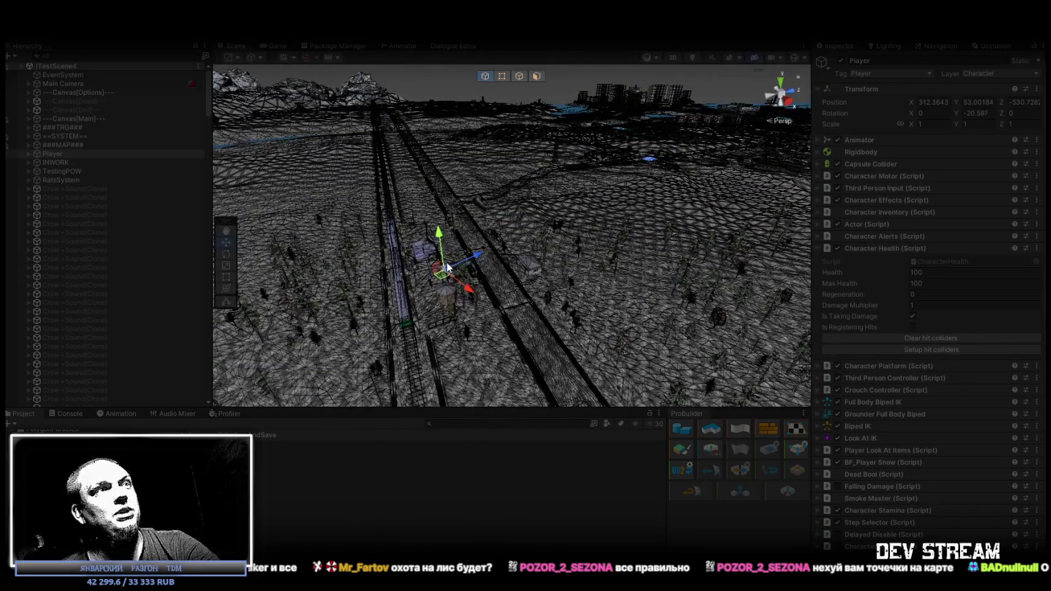
{"action": "left_click_drag", "start_coordinate": [739, 82], "coordinate": [581, 161]}
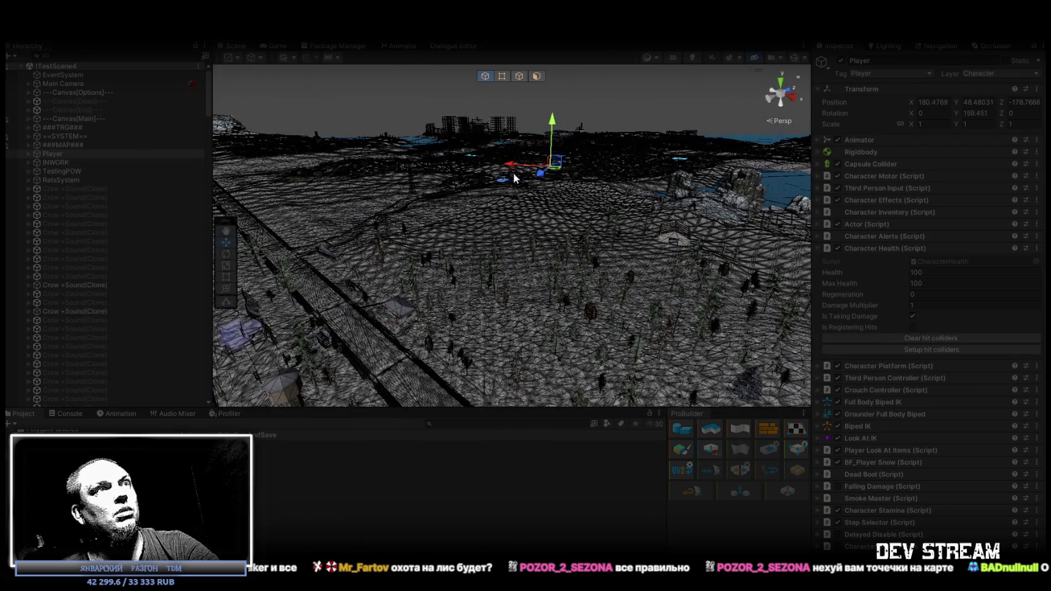
{"action": "key", "text": "f"}
{"action": "mouse_move", "coordinate": [586, 162]}
{"action": "left_mouse_down"}
{"action": "mouse_move", "coordinate": [846, 179]}
{"action": "mouse_move", "coordinate": [972, 241]}
{"action": "mouse_move", "coordinate": [346, 71]}
{"action": "left_mouse_up"}
{"action": "left_click", "coordinate": [277, 46]}
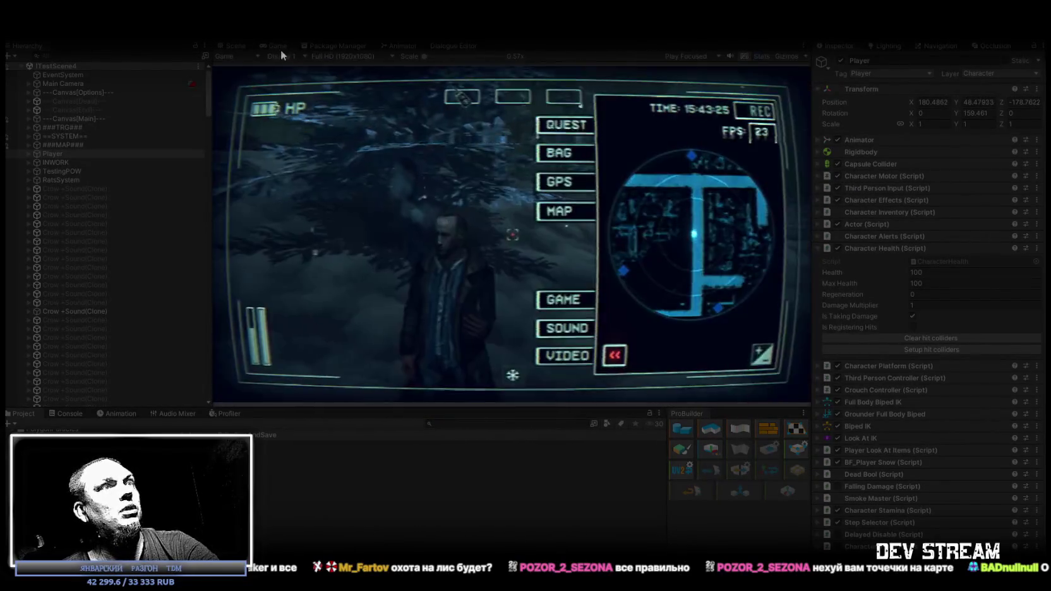
{"action": "left_click", "coordinate": [566, 215]}
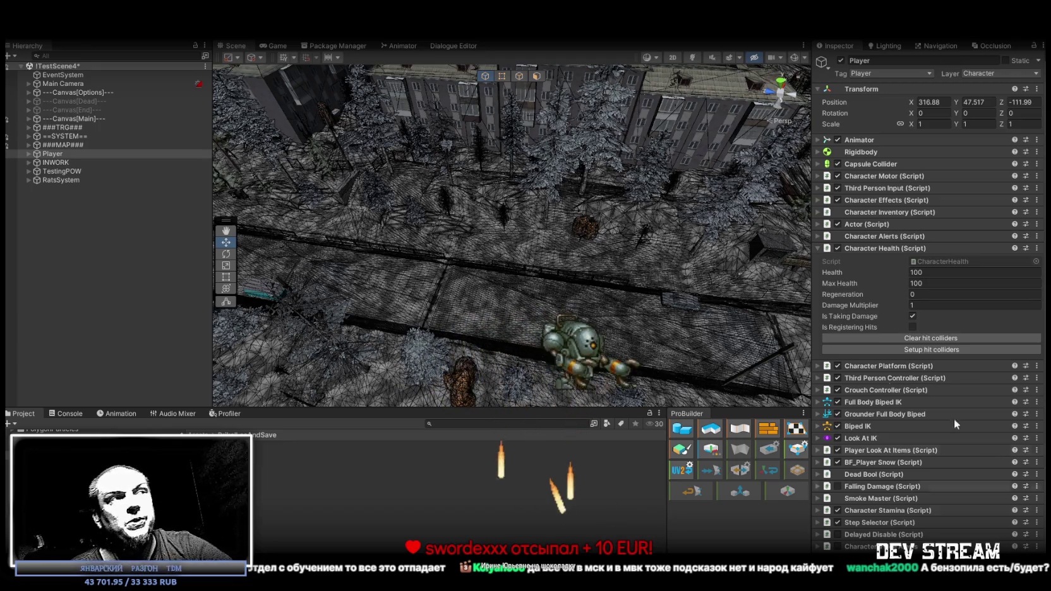
- Focus on the Player and select the chainsaw carried on its back
{"action": "left_click", "coordinate": [476, 420]}
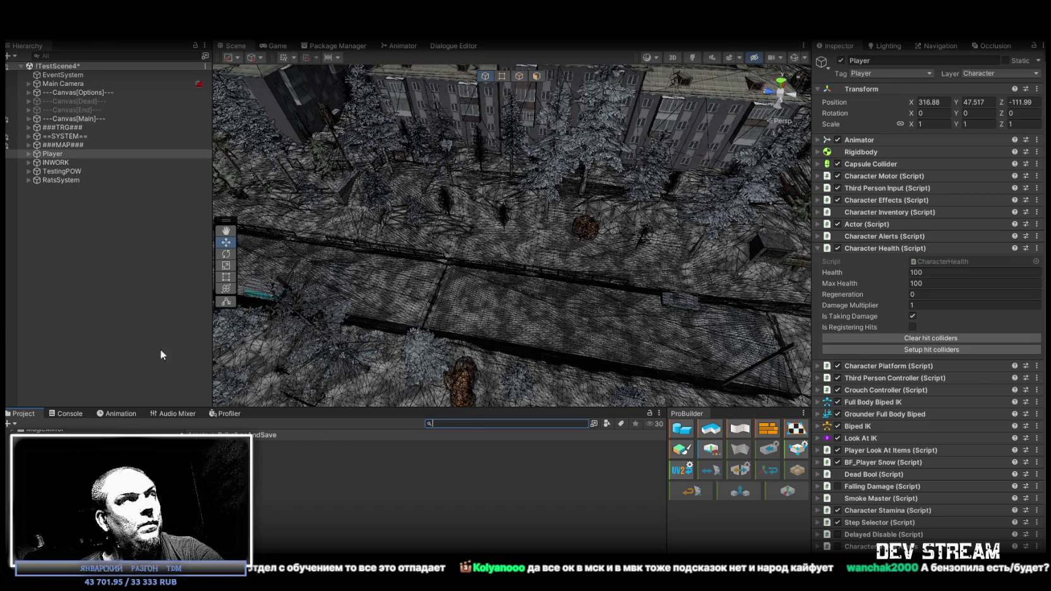
{"action": "double_click", "coordinate": [55, 154]}
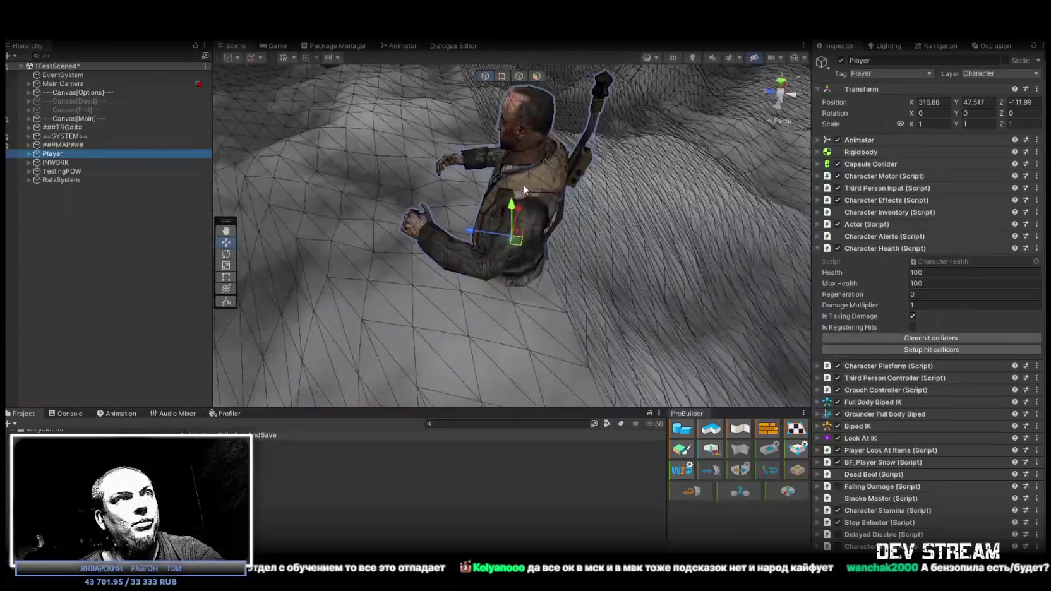
{"action": "left_click", "coordinate": [32, 155]}
{"action": "left_click", "coordinate": [597, 127]}
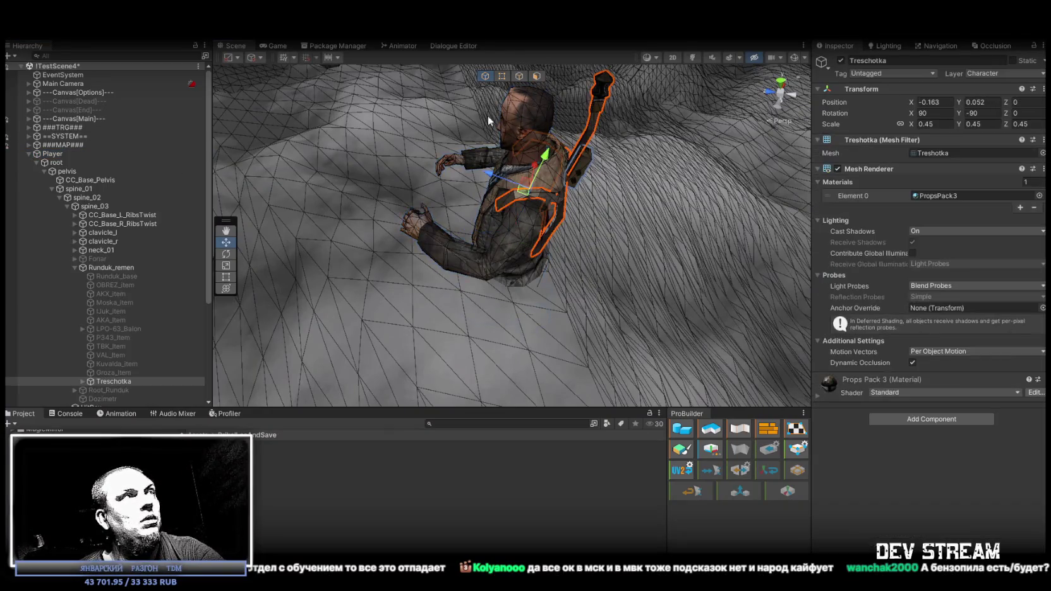
{"action": "left_click", "coordinate": [76, 224]}
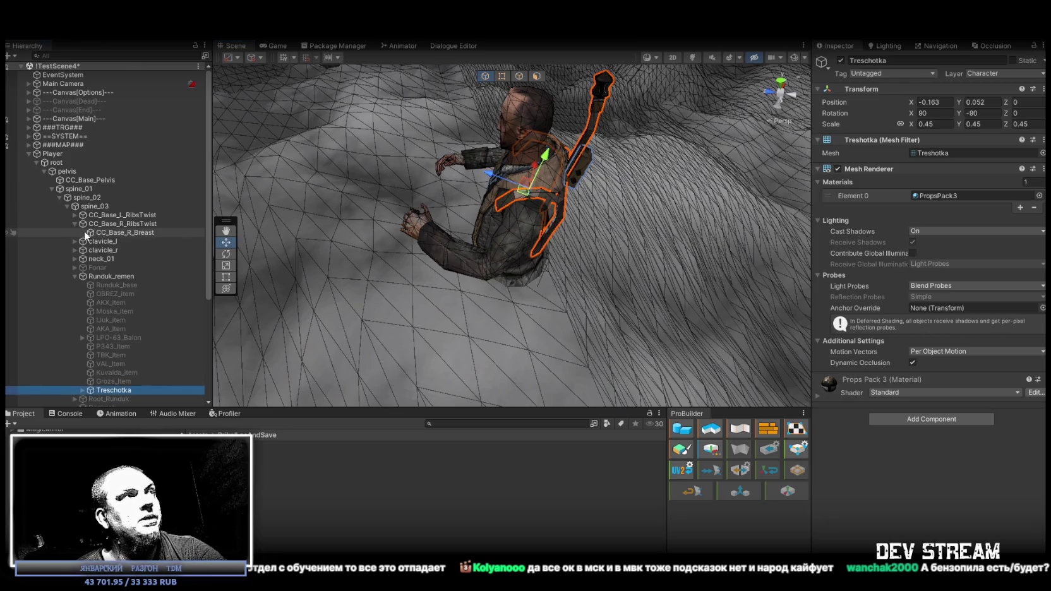
{"action": "left_click", "coordinate": [74, 223]}
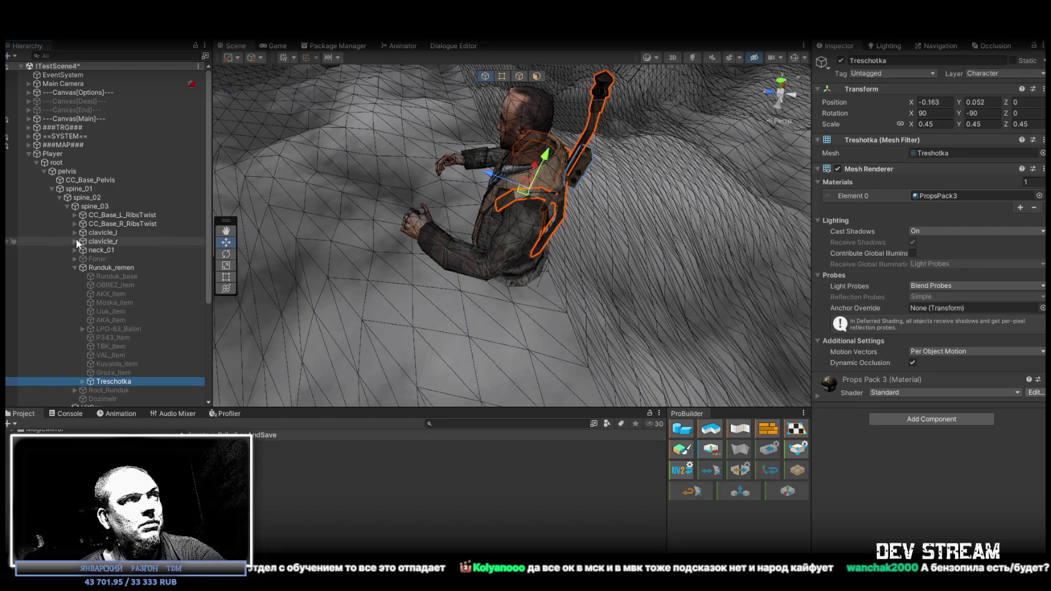
- Expand clavicle_r, upperarm_r, lowerarm_r, hand_r and Weapons, then select the Sniper
{"action": "left_click", "coordinate": [75, 242]}
{"action": "left_click", "coordinate": [83, 251]}
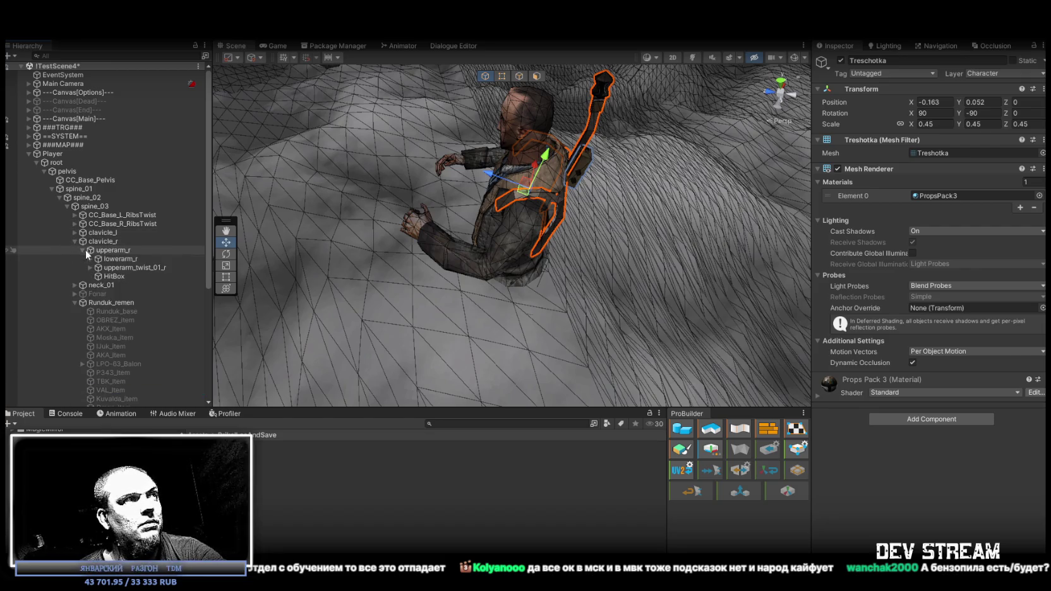
{"action": "left_click", "coordinate": [89, 259]}
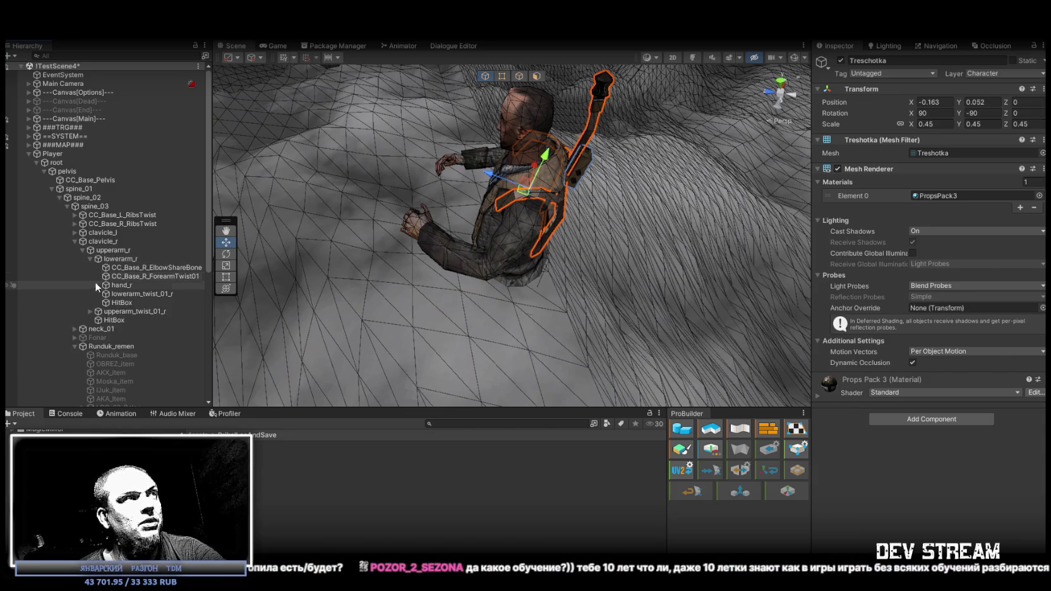
{"action": "left_click", "coordinate": [98, 285]}
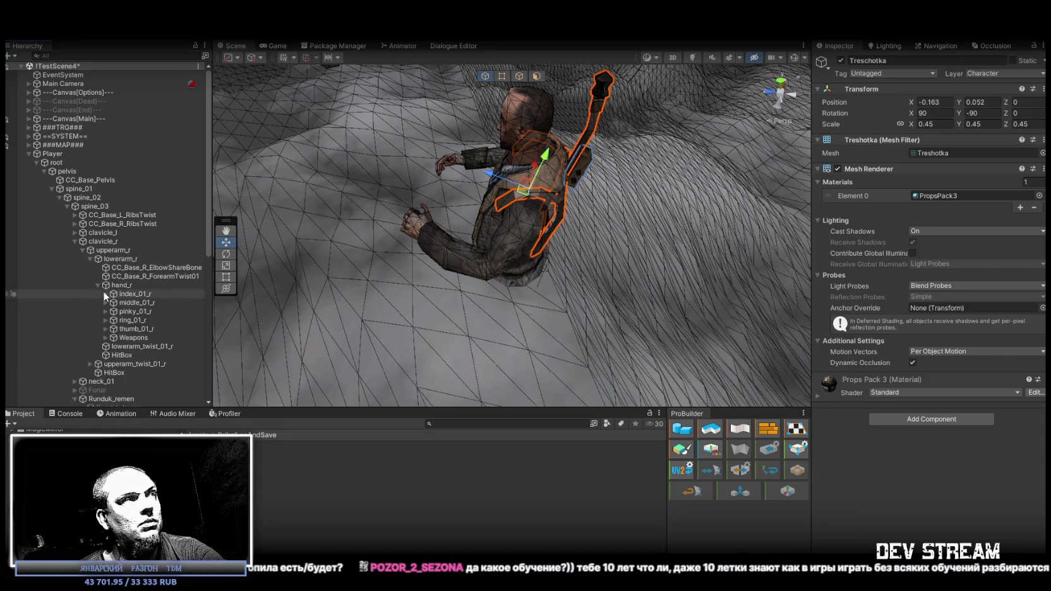
{"action": "left_click", "coordinate": [107, 338]}
{"action": "scroll", "coordinate": [196, 327], "scroll_direction": "down", "scroll_amount": 10}
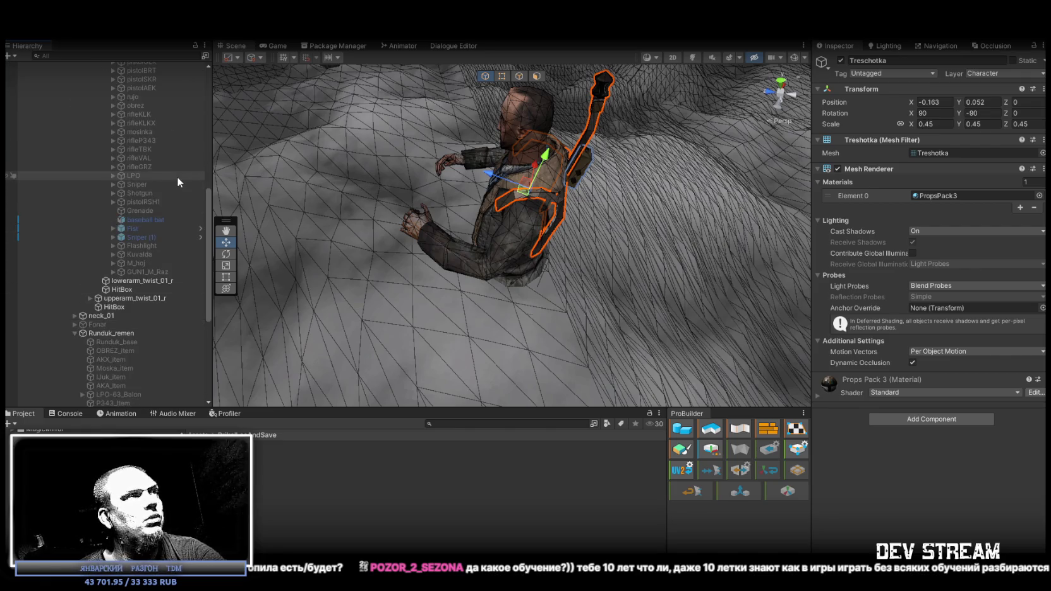
{"action": "left_click", "coordinate": [143, 184]}
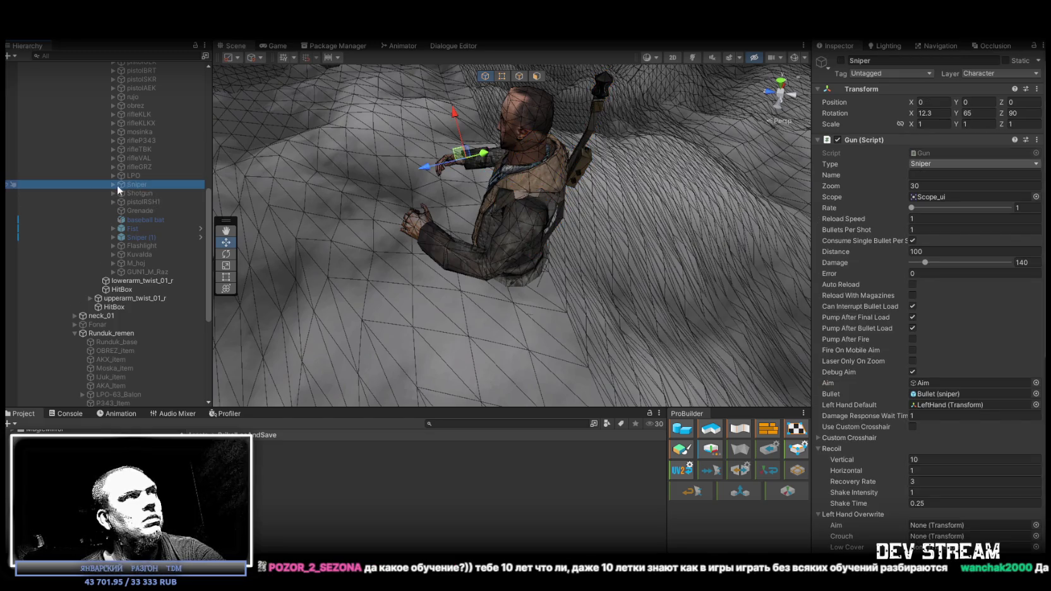
- Inspect the Sniper's child parts ijak (1) and Aim, then fold them back up
{"action": "left_click", "coordinate": [113, 184]}
{"action": "left_click", "coordinate": [141, 192]}
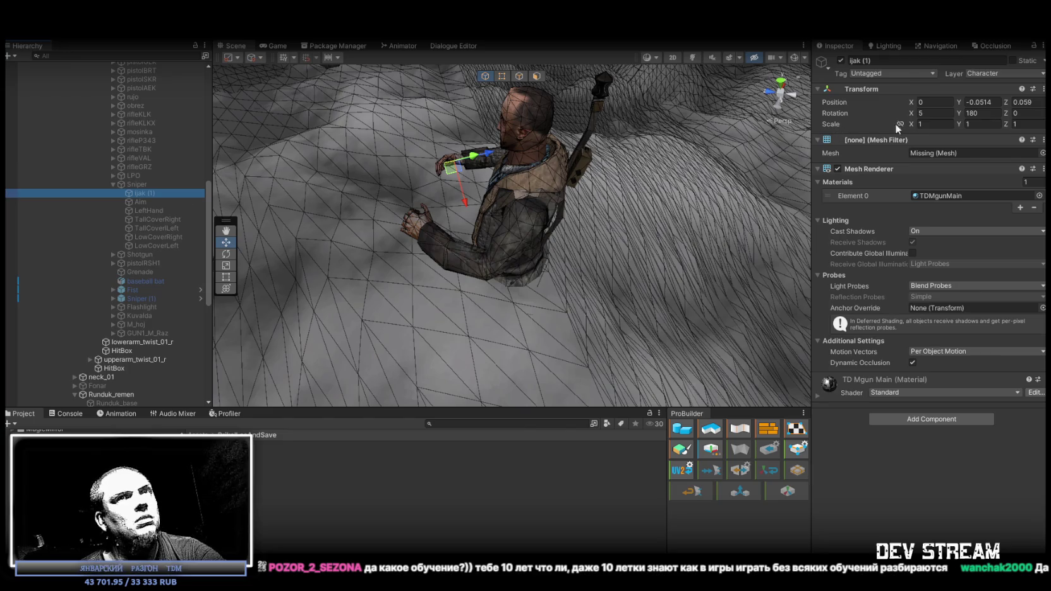
{"action": "left_click", "coordinate": [865, 61]}
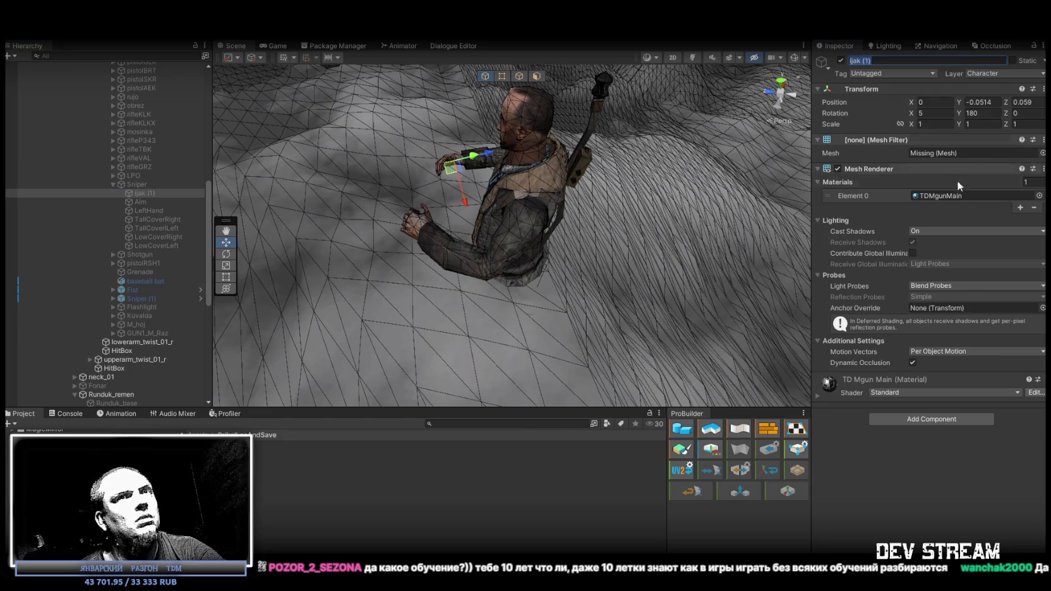
{"action": "left_click", "coordinate": [143, 202]}
{"action": "left_click", "coordinate": [140, 185]}
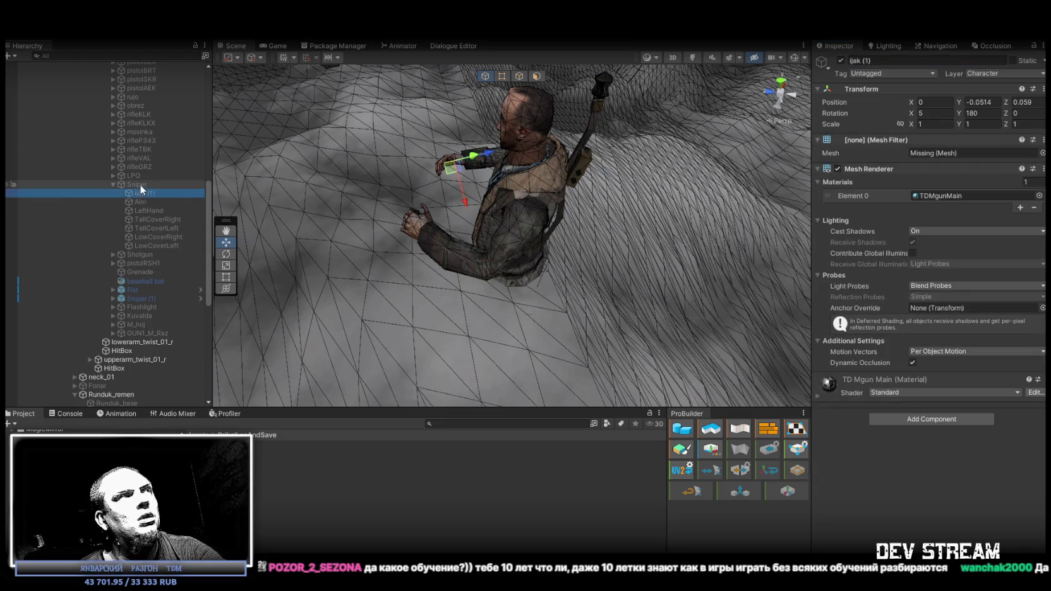
{"action": "left_click", "coordinate": [113, 185]}
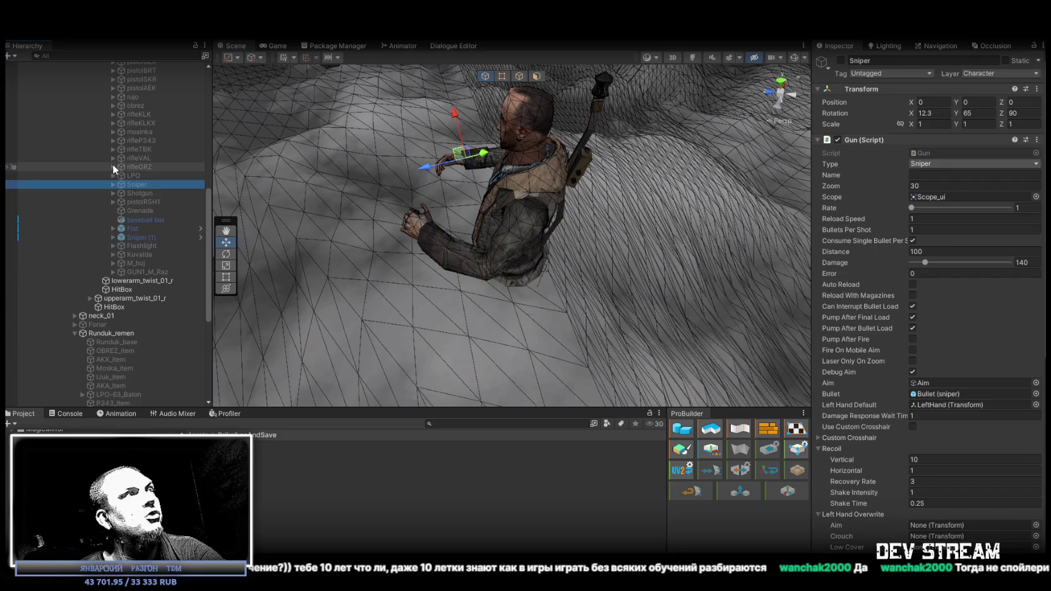
- Select the Val rifle under rifleVAL, locate its mesh, and open the TD Mgun model's import settings
{"action": "left_click", "coordinate": [113, 158]}
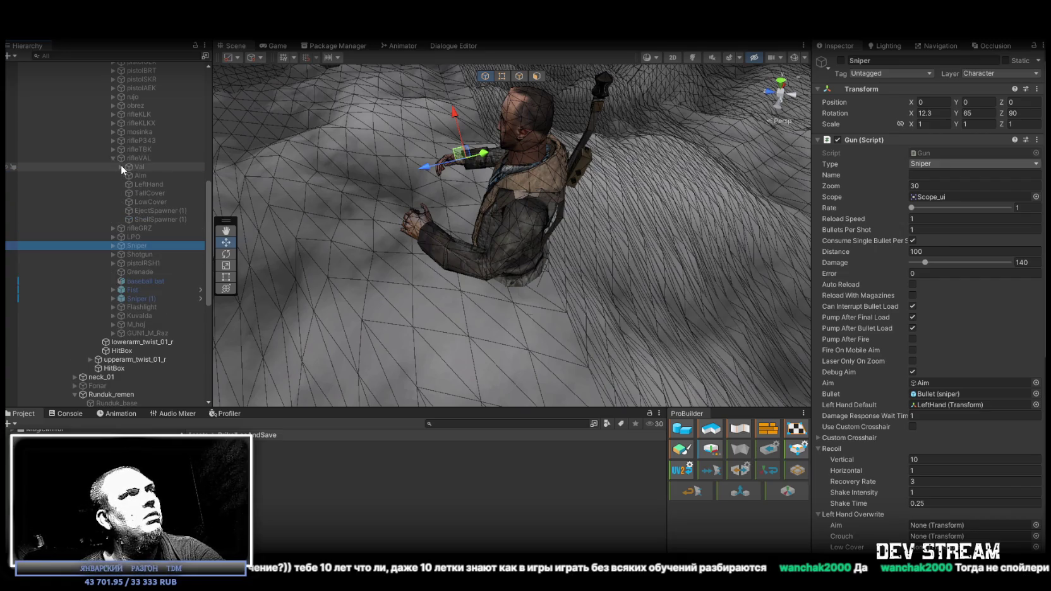
{"action": "left_click", "coordinate": [121, 167]}
{"action": "left_click", "coordinate": [142, 168]}
{"action": "left_click", "coordinate": [935, 153]}
{"action": "scroll", "coordinate": [264, 507], "scroll_direction": "up", "scroll_amount": 5}
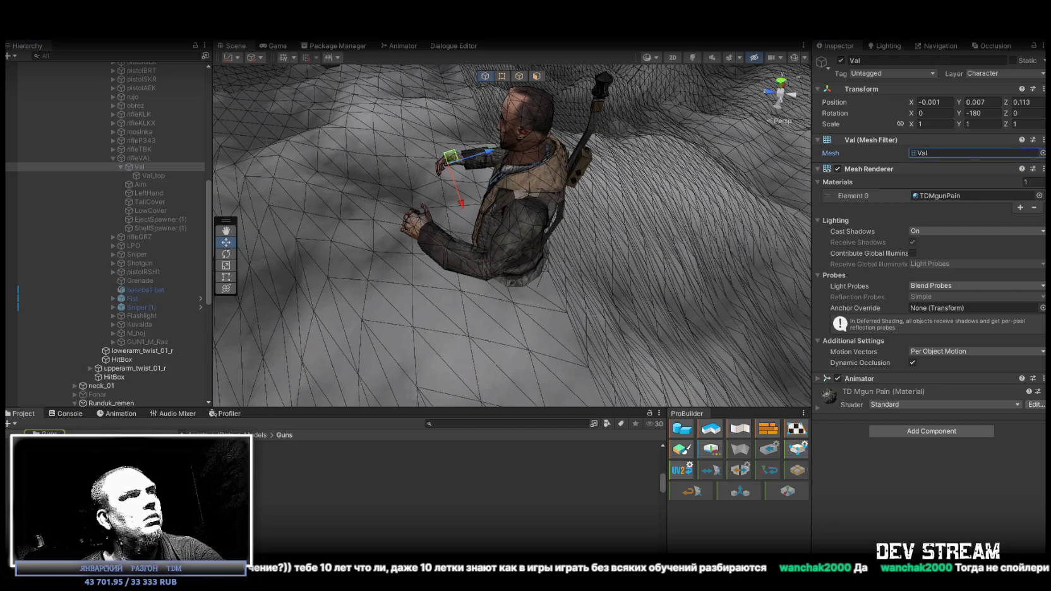
{"action": "left_click", "coordinate": [455, 478]}
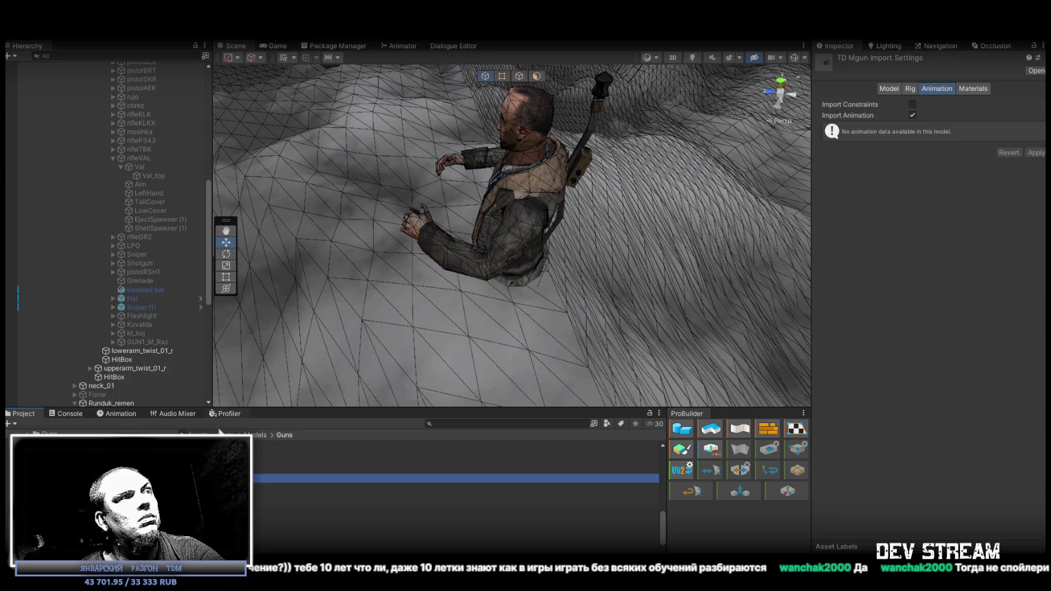
{"action": "scroll", "coordinate": [252, 504], "scroll_direction": "up", "scroll_amount": 3}
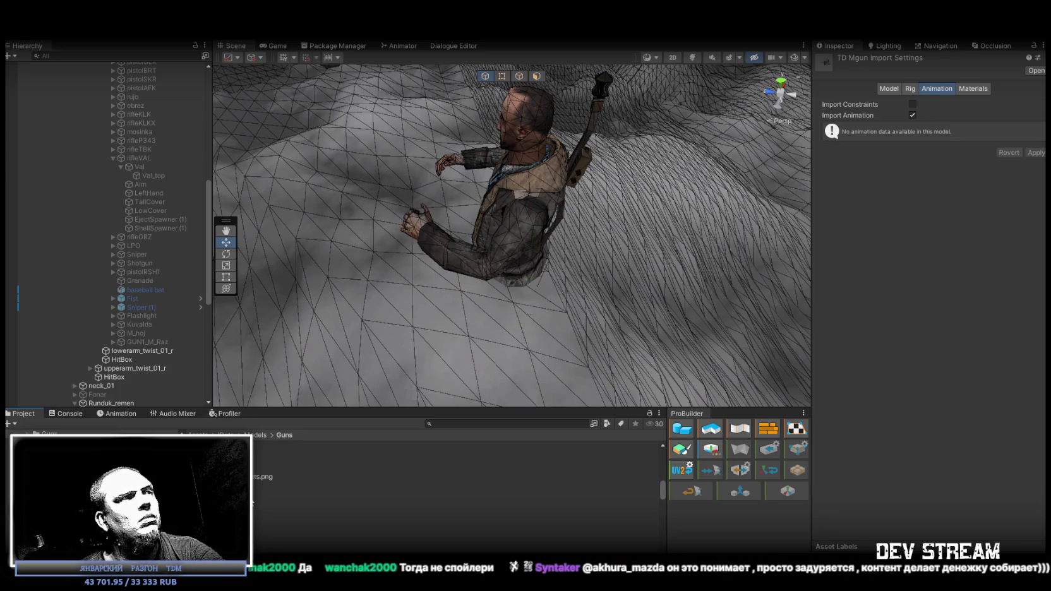
{"action": "scroll", "coordinate": [252, 504], "scroll_direction": "down", "scroll_amount": 3}
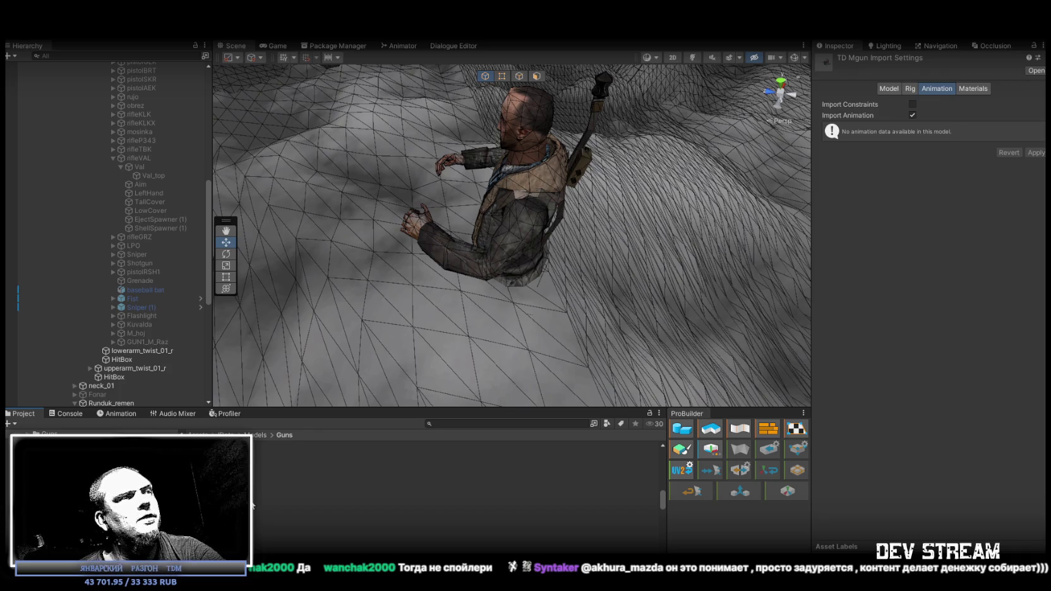
{"action": "scroll", "coordinate": [253, 505], "scroll_direction": "down", "scroll_amount": 2}
{"action": "scroll", "coordinate": [252, 505], "scroll_direction": "up", "scroll_amount": 4}
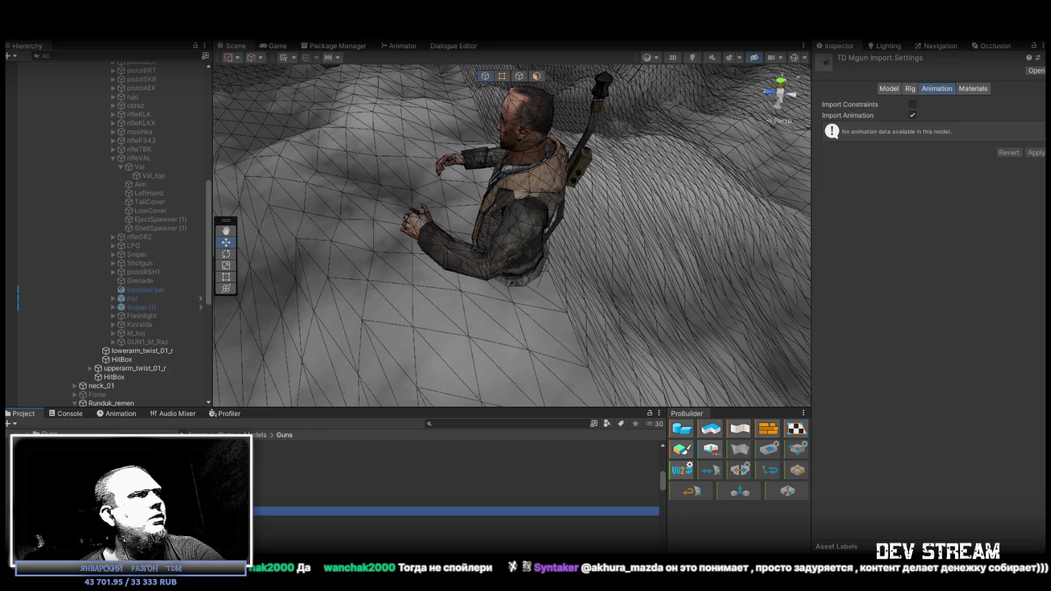
{"action": "scroll", "coordinate": [95, 493], "scroll_direction": "down", "scroll_amount": 1}
{"action": "scroll", "coordinate": [94, 493], "scroll_direction": "down", "scroll_amount": 2}
{"action": "scroll", "coordinate": [95, 492], "scroll_direction": "down", "scroll_amount": 1}
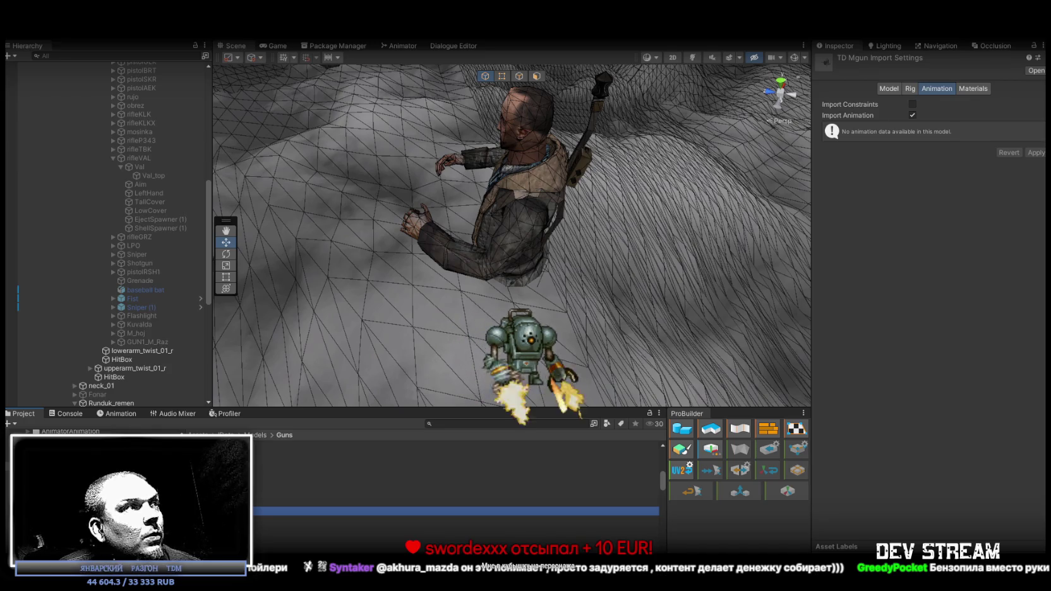
{"action": "left_click", "coordinate": [298, 492]}
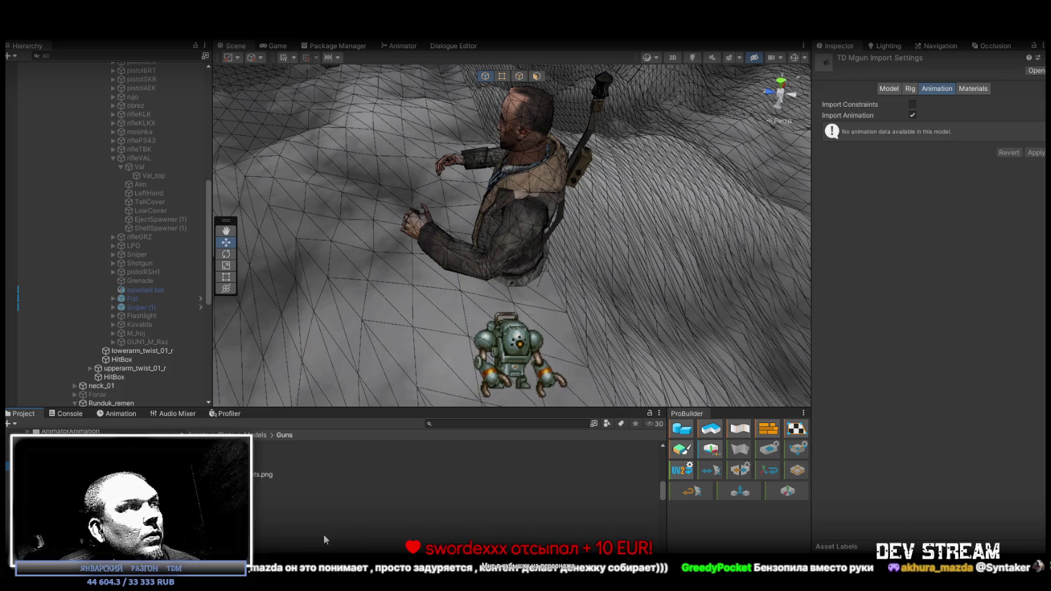
{"action": "scroll", "coordinate": [299, 516], "scroll_direction": "down", "scroll_amount": 5}
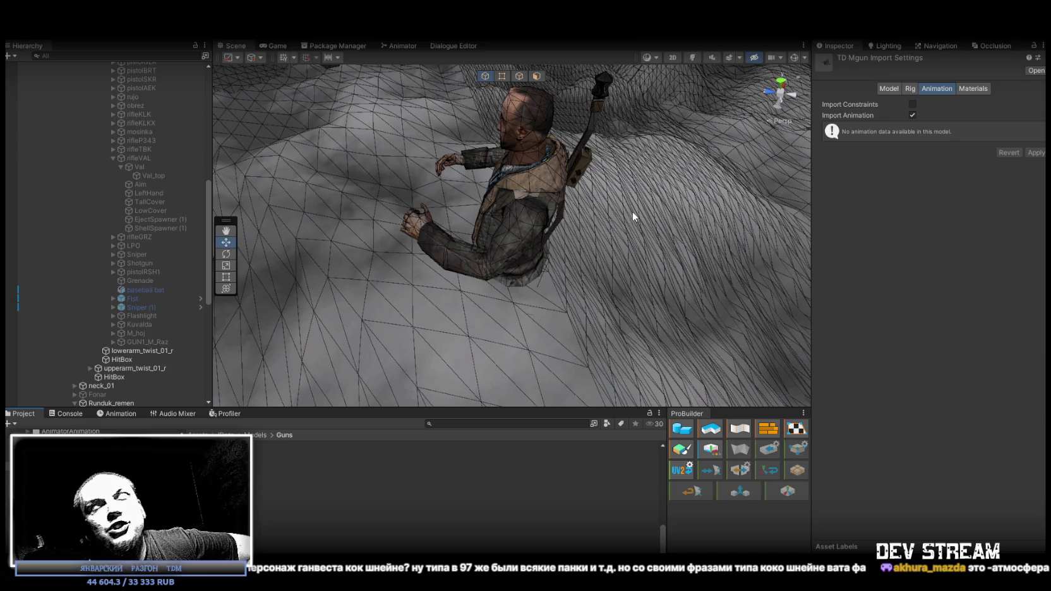
- Orbit the Scene camera out to the house, car and bus stop, then scroll the Project panel
{"action": "mouse_move", "coordinate": [598, 184]}
{"action": "left_mouse_down"}
{"action": "mouse_move", "coordinate": [743, 115]}
{"action": "mouse_move", "coordinate": [700, 136]}
{"action": "mouse_move", "coordinate": [727, 160]}
{"action": "mouse_move", "coordinate": [886, 185]}
{"action": "mouse_move", "coordinate": [1005, 182]}
{"action": "mouse_move", "coordinate": [74, 210]}
{"action": "mouse_move", "coordinate": [664, 167]}
{"action": "mouse_move", "coordinate": [588, 185]}
{"action": "mouse_move", "coordinate": [556, 242]}
{"action": "mouse_move", "coordinate": [838, 247]}
{"action": "mouse_move", "coordinate": [825, 244]}
{"action": "mouse_move", "coordinate": [813, 246]}
{"action": "mouse_move", "coordinate": [860, 279]}
{"action": "mouse_move", "coordinate": [700, 168]}
{"action": "mouse_move", "coordinate": [752, 167]}
{"action": "mouse_move", "coordinate": [620, 262]}
{"action": "mouse_move", "coordinate": [648, 252]}
{"action": "mouse_move", "coordinate": [406, 216]}
{"action": "mouse_move", "coordinate": [391, 195]}
{"action": "mouse_move", "coordinate": [480, 209]}
{"action": "mouse_move", "coordinate": [536, 199]}
{"action": "mouse_move", "coordinate": [535, 223]}
{"action": "mouse_move", "coordinate": [469, 214]}
{"action": "mouse_move", "coordinate": [489, 201]}
{"action": "mouse_move", "coordinate": [437, 218]}
{"action": "mouse_move", "coordinate": [563, 218]}
{"action": "mouse_move", "coordinate": [533, 168]}
{"action": "mouse_move", "coordinate": [544, 189]}
{"action": "mouse_move", "coordinate": [673, 204]}
{"action": "mouse_move", "coordinate": [447, 217]}
{"action": "mouse_move", "coordinate": [512, 200]}
{"action": "mouse_move", "coordinate": [705, 201]}
{"action": "mouse_move", "coordinate": [495, 251]}
{"action": "mouse_move", "coordinate": [558, 206]}
{"action": "mouse_move", "coordinate": [576, 215]}
{"action": "mouse_move", "coordinate": [394, 81]}
{"action": "mouse_move", "coordinate": [526, 180]}
{"action": "mouse_move", "coordinate": [367, 226]}
{"action": "mouse_move", "coordinate": [586, 255]}
{"action": "left_mouse_up"}
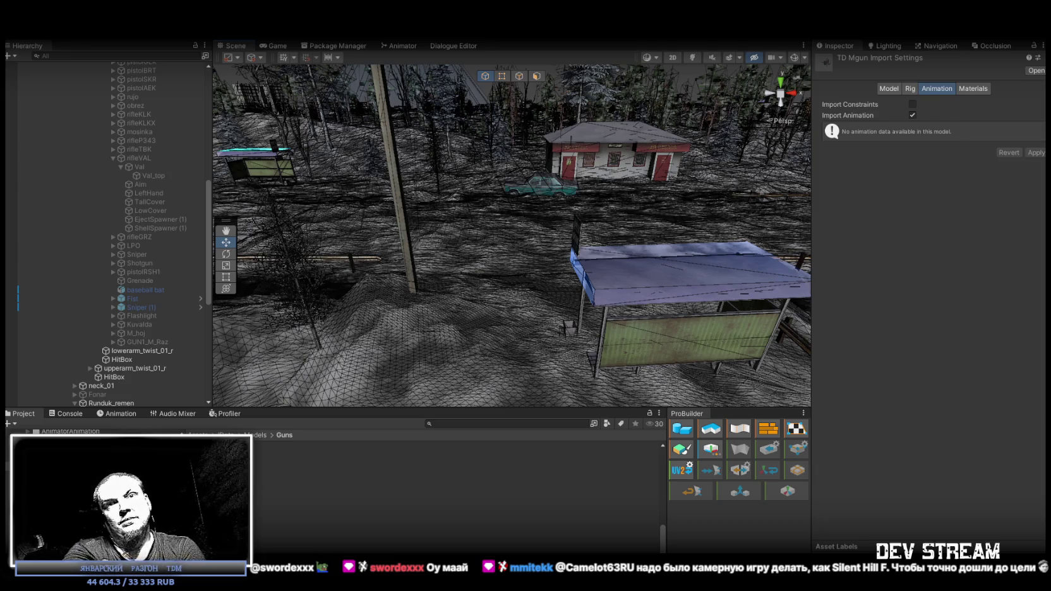
{"action": "scroll", "coordinate": [321, 497], "scroll_direction": "up", "scroll_amount": 5}
{"action": "scroll", "coordinate": [325, 498], "scroll_direction": "down", "scroll_amount": 3}
{"action": "scroll", "coordinate": [323, 490], "scroll_direction": "up", "scroll_amount": 4}
{"action": "scroll", "coordinate": [311, 482], "scroll_direction": "down", "scroll_amount": 3}
{"action": "scroll", "coordinate": [311, 483], "scroll_direction": "up", "scroll_amount": 3}
{"action": "scroll", "coordinate": [311, 483], "scroll_direction": "down", "scroll_amount": 4}
{"action": "scroll", "coordinate": [311, 482], "scroll_direction": "down", "scroll_amount": 3}
{"action": "scroll", "coordinate": [309, 483], "scroll_direction": "up", "scroll_amount": 2}
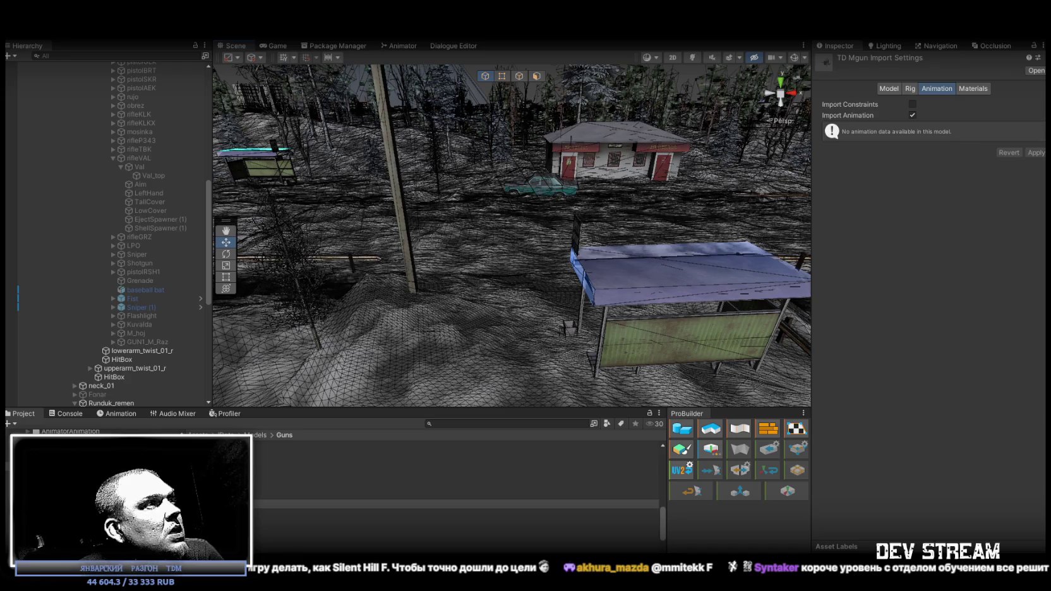
- Select TDMgun near the bus stop, frame it and raise it slightly
{"action": "left_click", "coordinate": [456, 322]}
{"action": "left_click_drag", "start_coordinate": [460, 319], "coordinate": [499, 291]}
{"action": "left_click_drag", "start_coordinate": [552, 226], "coordinate": [533, 237]}
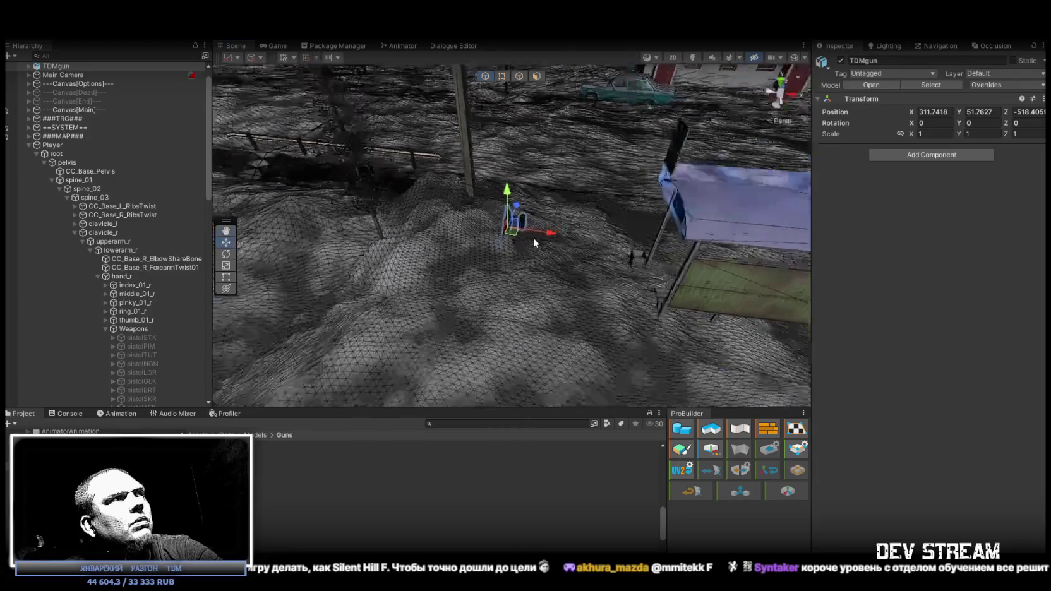
{"action": "key", "text": "f"}
{"action": "mouse_move", "coordinate": [509, 196]}
{"action": "left_mouse_down"}
{"action": "mouse_move", "coordinate": [510, 109]}
{"action": "mouse_move", "coordinate": [651, 263]}
{"action": "mouse_move", "coordinate": [608, 194]}
{"action": "left_mouse_up"}
- Select the Taiga245 chainsaw body and saw blade, frame them and move them upward
{"action": "left_click", "coordinate": [604, 196]}
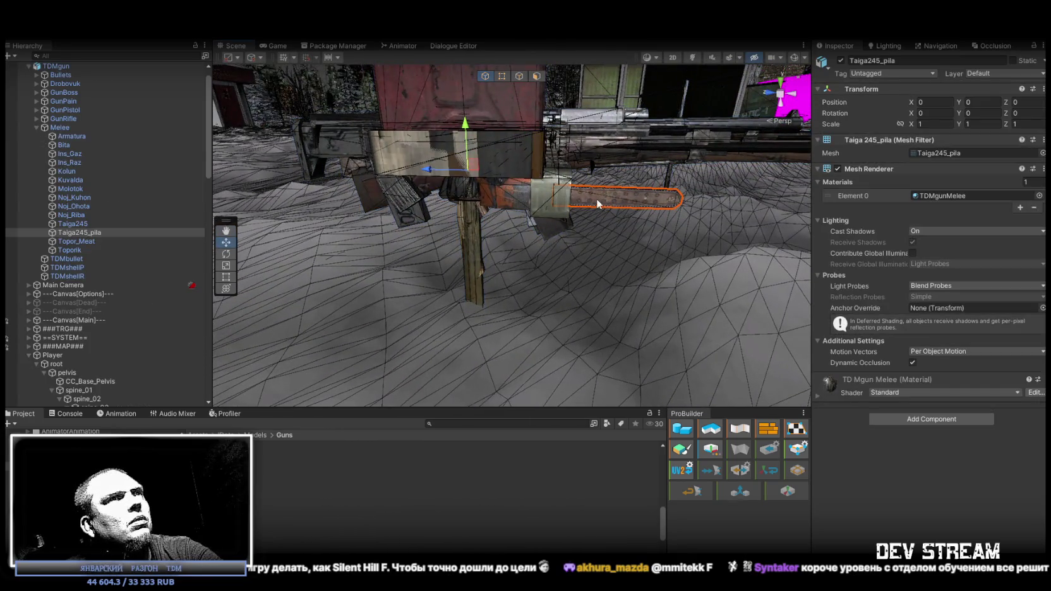
{"action": "left_click", "coordinate": [73, 225]}
{"action": "left_click", "coordinate": [71, 232], "text": "ctrl"}
{"action": "key", "text": "f"}
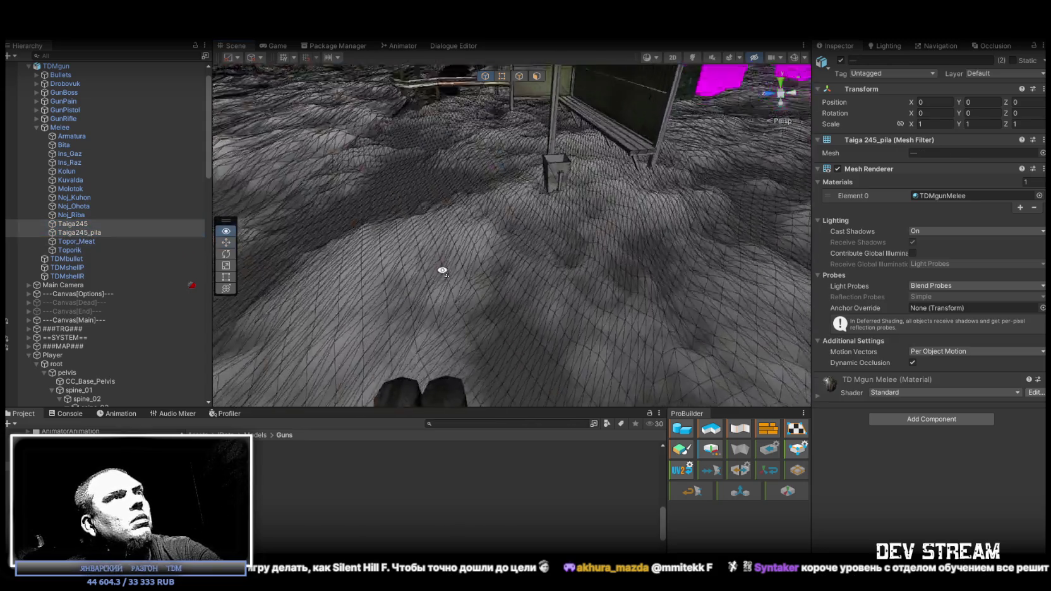
{"action": "mouse_move", "coordinate": [495, 290]}
{"action": "left_mouse_down"}
{"action": "mouse_move", "coordinate": [544, 165]}
{"action": "mouse_move", "coordinate": [365, 209]}
{"action": "mouse_move", "coordinate": [555, 238]}
{"action": "mouse_move", "coordinate": [270, 171]}
{"action": "mouse_move", "coordinate": [342, 120]}
{"action": "mouse_move", "coordinate": [783, 207]}
{"action": "mouse_move", "coordinate": [499, 252]}
{"action": "mouse_move", "coordinate": [695, 297]}
{"action": "mouse_move", "coordinate": [536, 316]}
{"action": "mouse_move", "coordinate": [339, 190]}
{"action": "left_mouse_up"}
- Select the TDMgun weapons group in the Hierarchy and delete it
{"action": "scroll", "coordinate": [339, 190], "scroll_direction": "down", "scroll_amount": 5}
{"action": "scroll", "coordinate": [44, 219], "scroll_direction": "up", "scroll_amount": 1}
{"action": "left_click", "coordinate": [68, 84]}
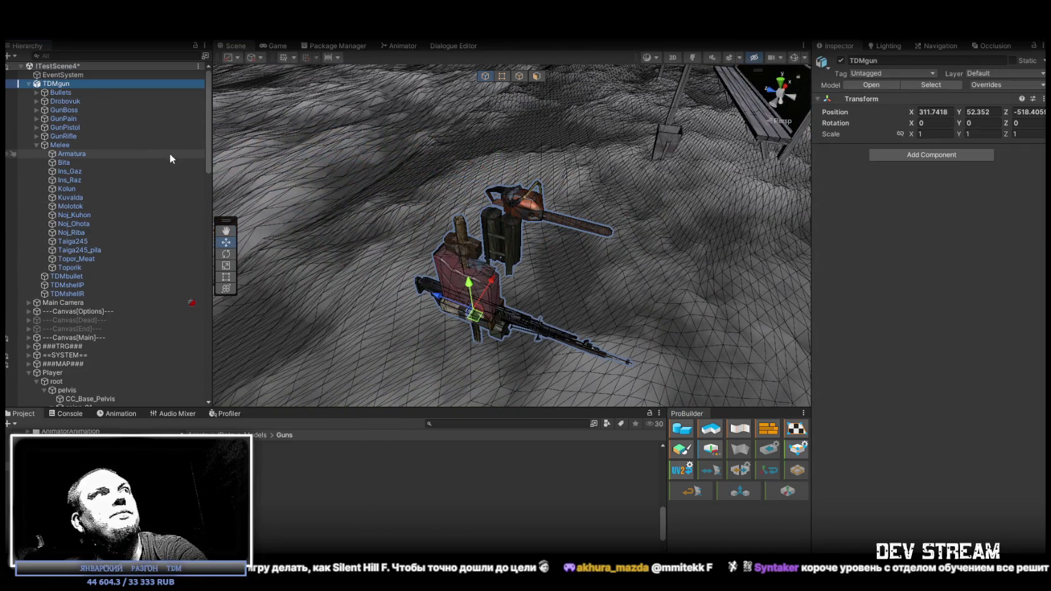
{"action": "key", "text": "Delete"}
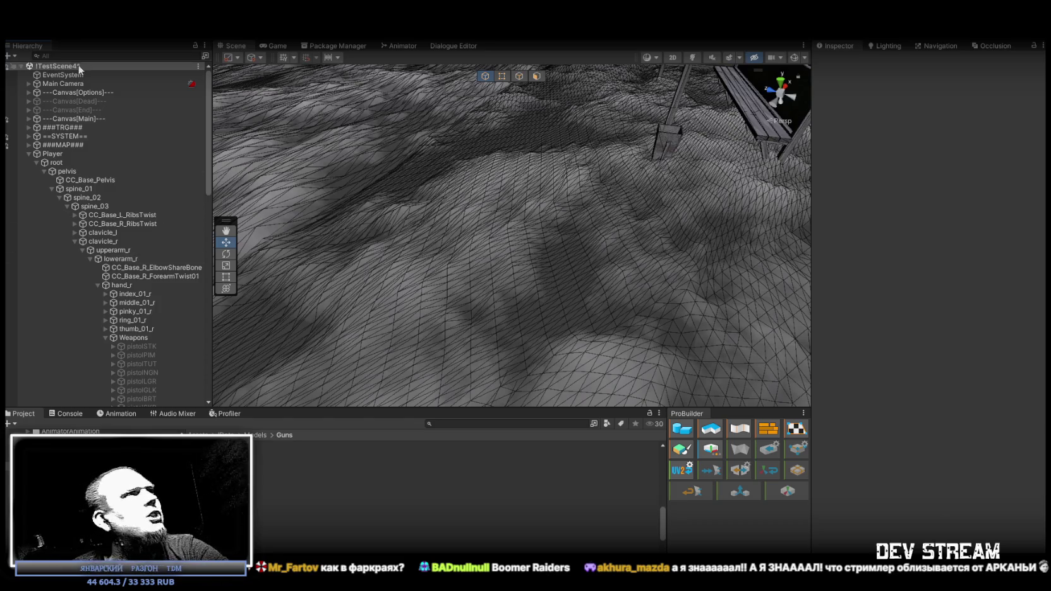
- Browse Canvas[Options], inspecting CrosshairSystem and TopSpot, then collapse it
{"action": "left_click", "coordinate": [28, 92]}
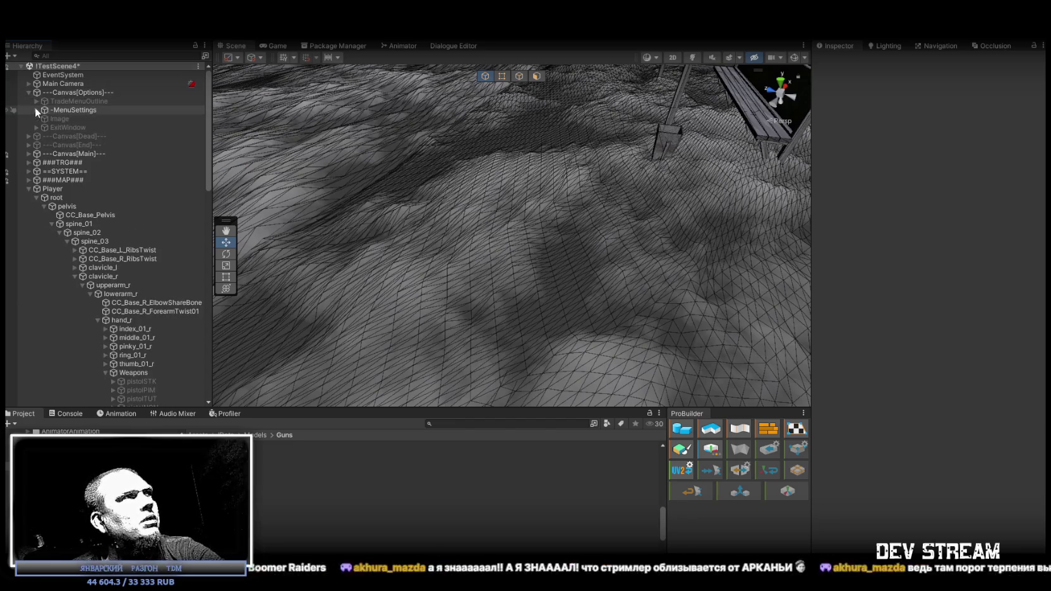
{"action": "left_click", "coordinate": [36, 109]}
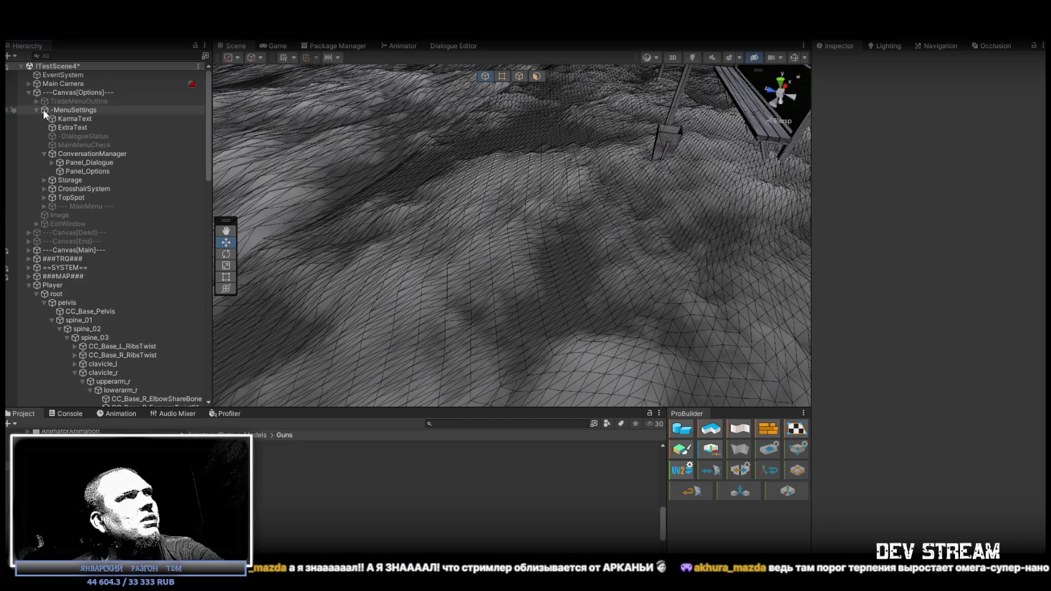
{"action": "left_click", "coordinate": [44, 154]}
{"action": "left_click", "coordinate": [78, 172]}
{"action": "left_click", "coordinate": [76, 181]}
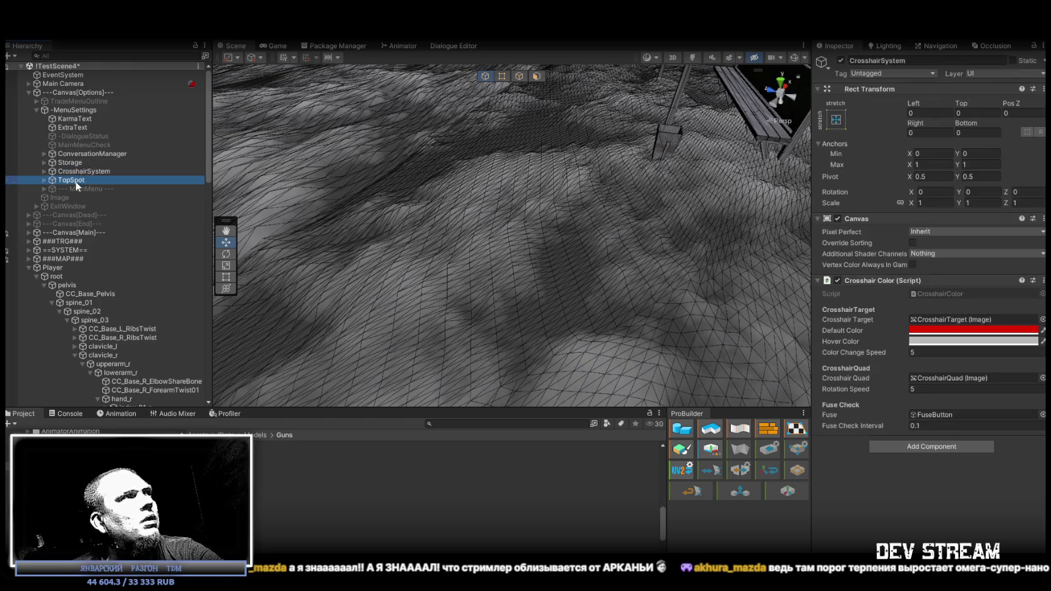
{"action": "left_click", "coordinate": [29, 92]}
- Expand Canvas[End] and inspect ENDWindow and the DeloIMG ending picture
{"action": "left_click", "coordinate": [33, 110]}
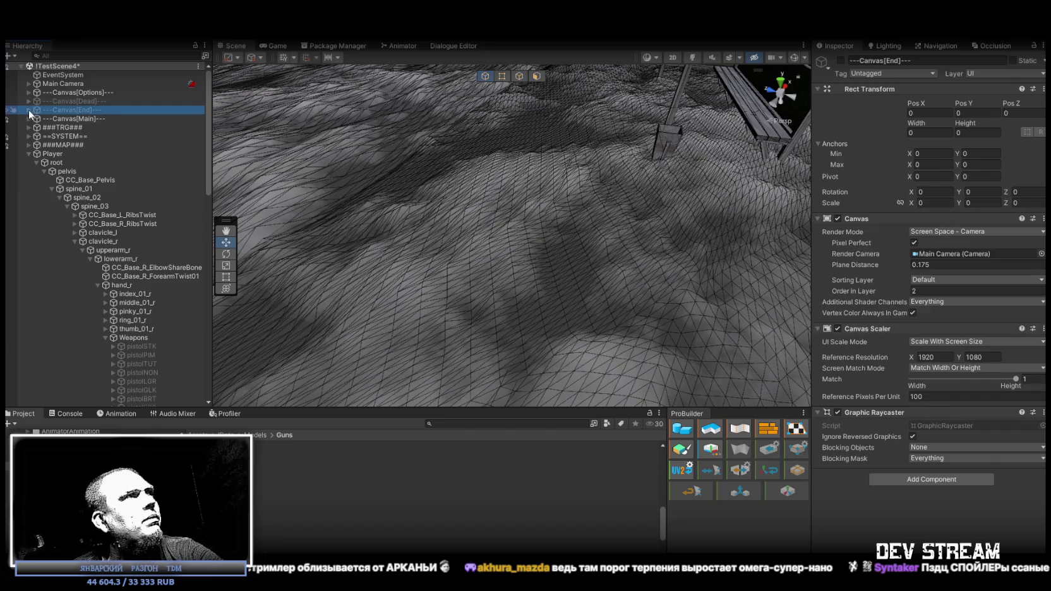
{"action": "left_click", "coordinate": [29, 110]}
{"action": "left_click", "coordinate": [53, 118]}
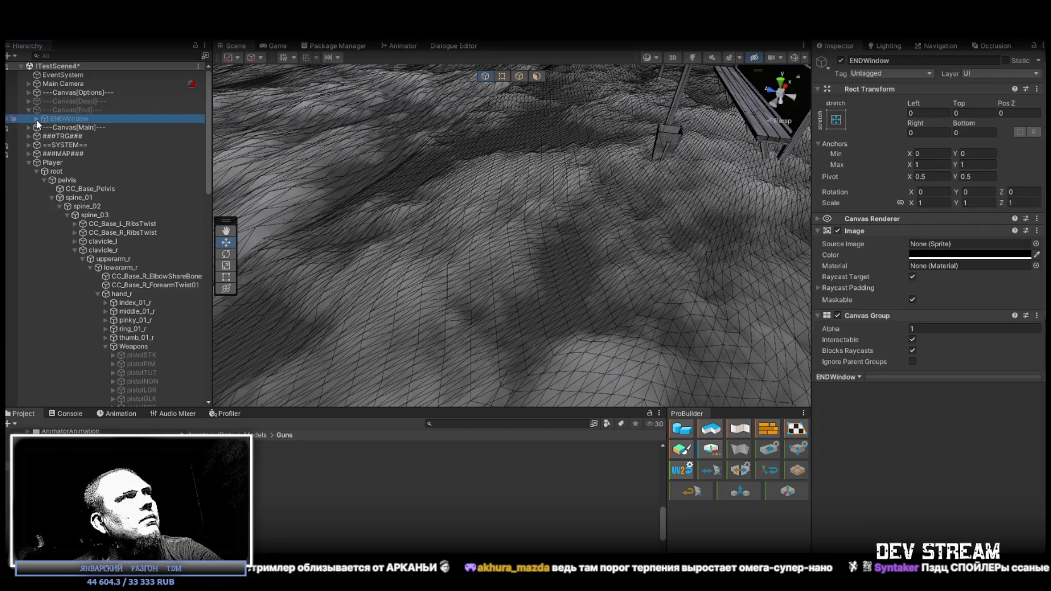
{"action": "left_click", "coordinate": [36, 119]}
{"action": "left_click", "coordinate": [77, 126]}
{"action": "scroll", "coordinate": [840, 235], "scroll_direction": "down", "scroll_amount": 1}
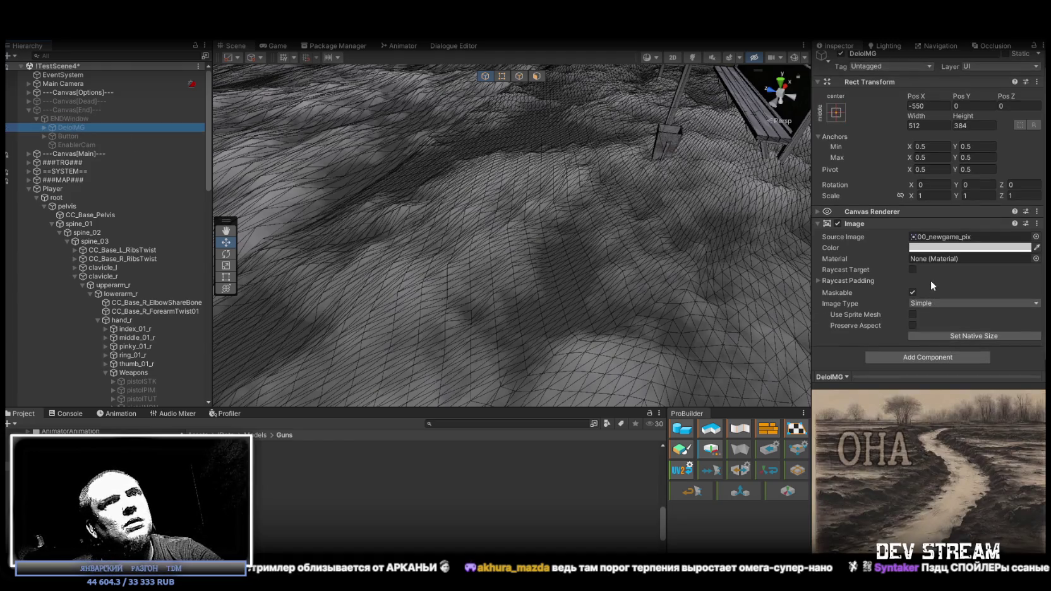
{"action": "key", "text": "Right"}
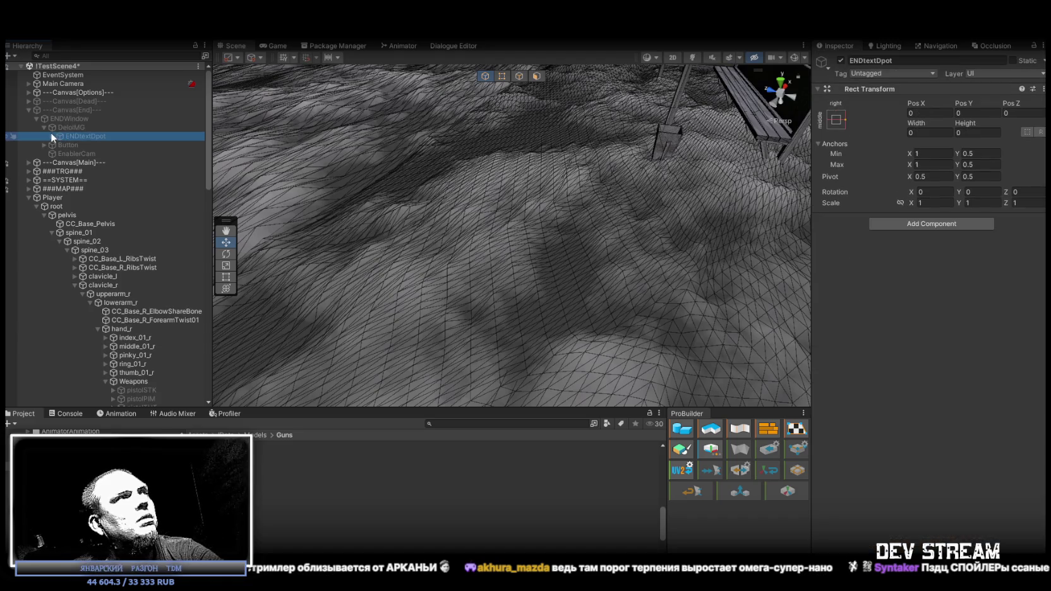
- Inspect the mainText, StattusVar and karmaVar texts under ENDtextDpot, then collapse Canvas[End]
{"action": "left_click", "coordinate": [51, 136]}
{"action": "left_click", "coordinate": [94, 144]}
{"action": "left_click", "coordinate": [91, 154]}
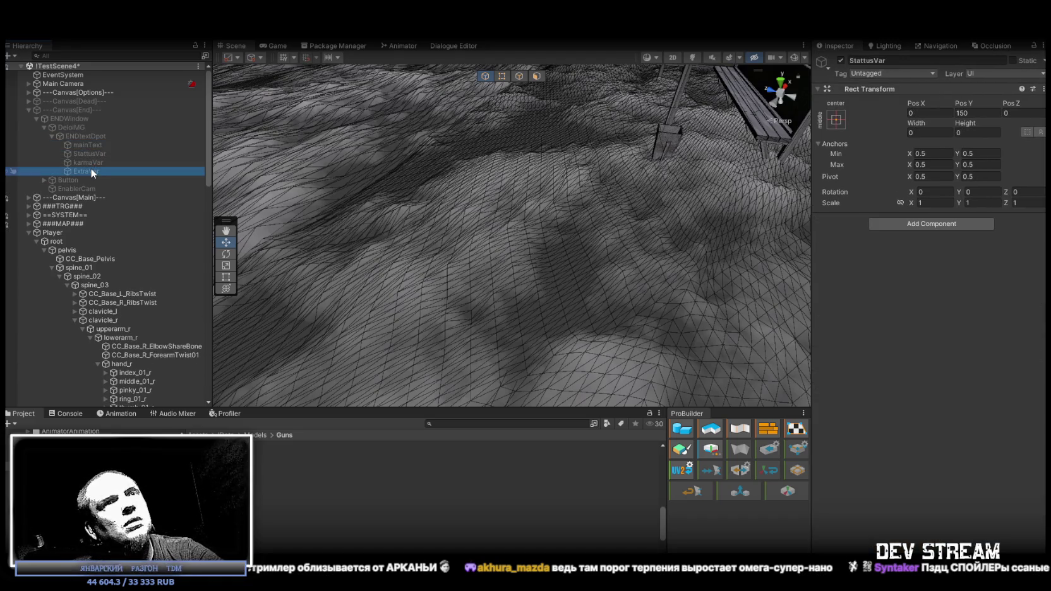
{"action": "left_click", "coordinate": [90, 162]}
{"action": "left_click", "coordinate": [93, 145]}
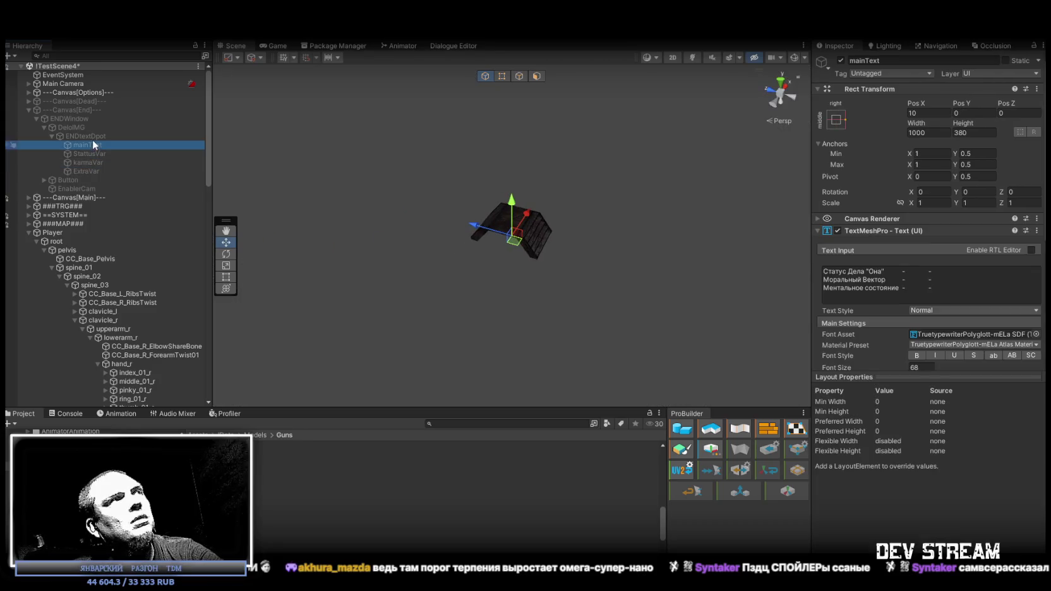
{"action": "left_click", "coordinate": [91, 136]}
{"action": "left_click", "coordinate": [80, 127]}
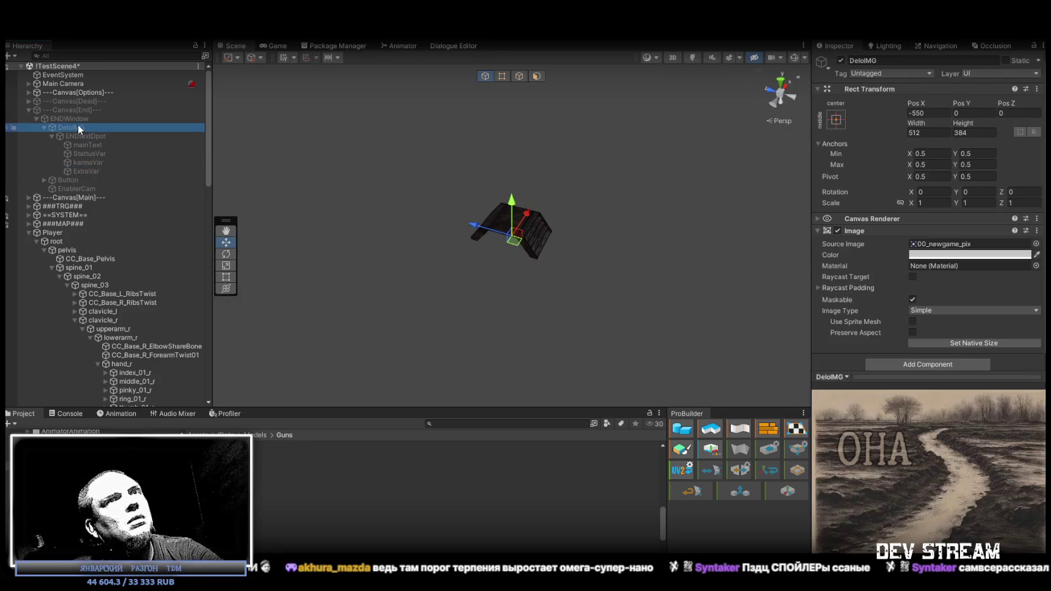
{"action": "left_click", "coordinate": [82, 118]}
{"action": "left_click", "coordinate": [84, 112]}
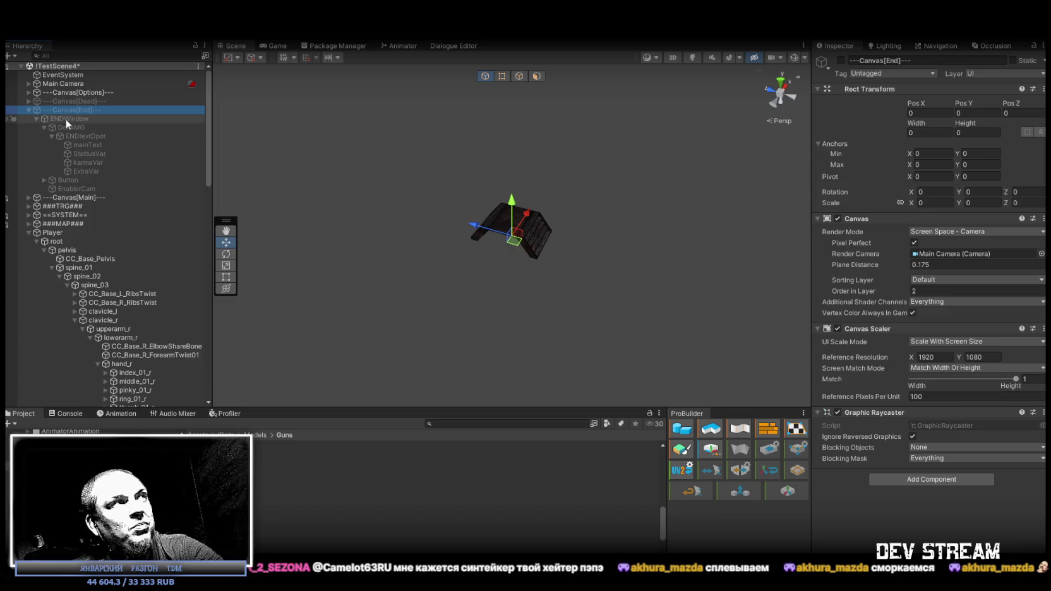
{"action": "left_click", "coordinate": [28, 110]}
{"action": "mouse_move", "coordinate": [468, 203]}
{"action": "left_mouse_down"}
{"action": "mouse_move", "coordinate": [444, 216]}
{"action": "mouse_move", "coordinate": [681, 165]}
{"action": "mouse_move", "coordinate": [688, 145]}
{"action": "mouse_move", "coordinate": [554, 219]}
{"action": "mouse_move", "coordinate": [480, 284]}
{"action": "mouse_move", "coordinate": [324, 253]}
{"action": "mouse_move", "coordinate": [480, 246]}
{"action": "mouse_move", "coordinate": [536, 232]}
{"action": "mouse_move", "coordinate": [486, 185]}
{"action": "mouse_move", "coordinate": [474, 209]}
{"action": "mouse_move", "coordinate": [380, 216]}
{"action": "left_mouse_up"}
- Select the znak_dom (135) sign, orbit around the orange building, then switch to the Twitch browser
{"action": "left_click", "coordinate": [485, 183]}
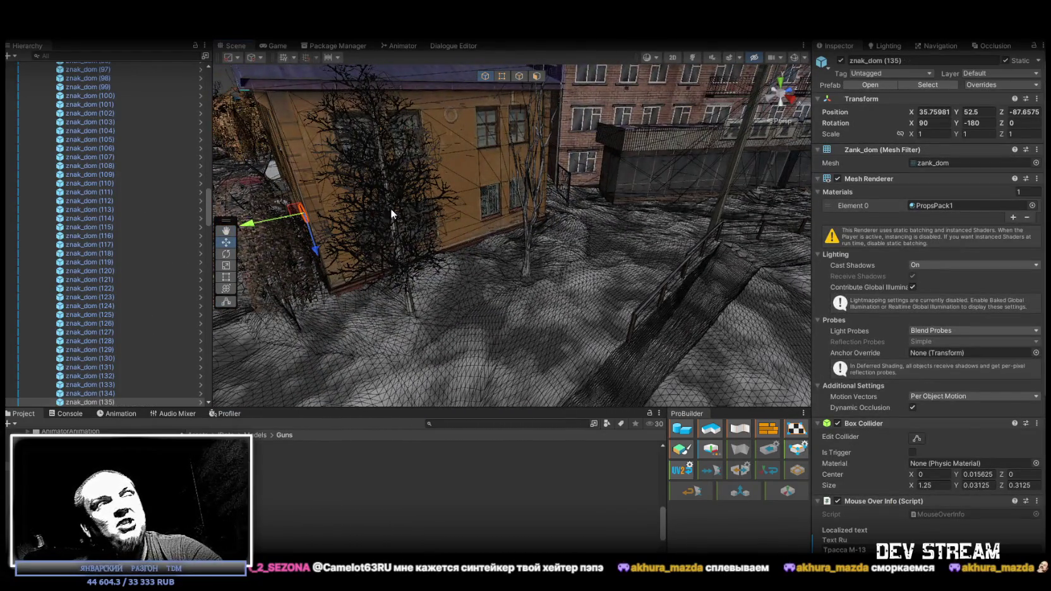
{"action": "left_click_drag", "start_coordinate": [547, 201], "coordinate": [705, 232]}
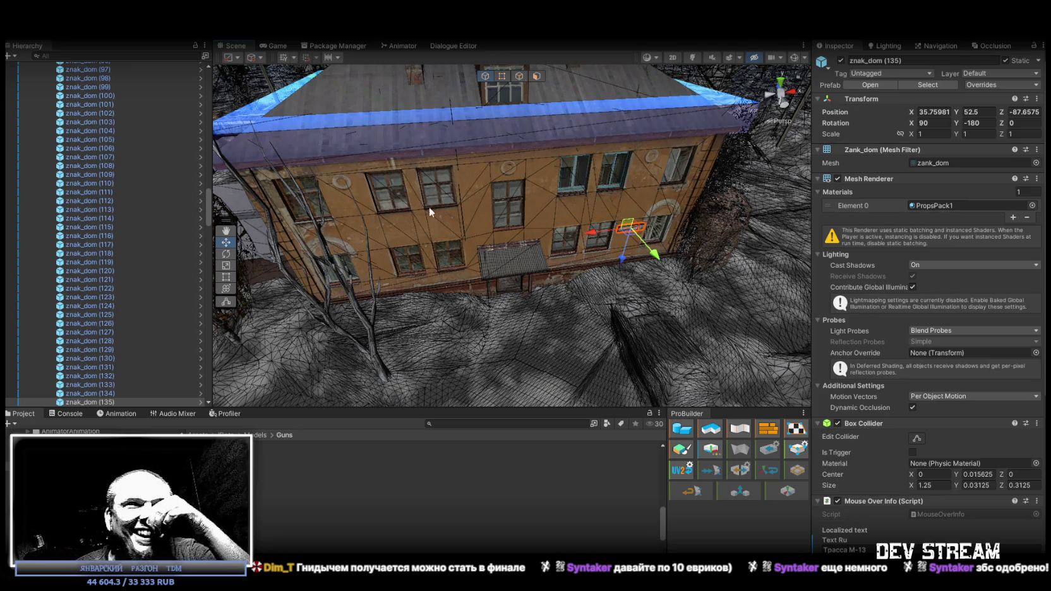
{"action": "mouse_move", "coordinate": [473, 224]}
{"action": "left_mouse_down"}
{"action": "mouse_move", "coordinate": [419, 183]}
{"action": "mouse_move", "coordinate": [83, 142]}
{"action": "mouse_move", "coordinate": [128, 183]}
{"action": "mouse_move", "coordinate": [87, 171]}
{"action": "mouse_move", "coordinate": [541, 191]}
{"action": "mouse_move", "coordinate": [535, 172]}
{"action": "mouse_move", "coordinate": [516, 176]}
{"action": "mouse_move", "coordinate": [532, 238]}
{"action": "left_mouse_up"}
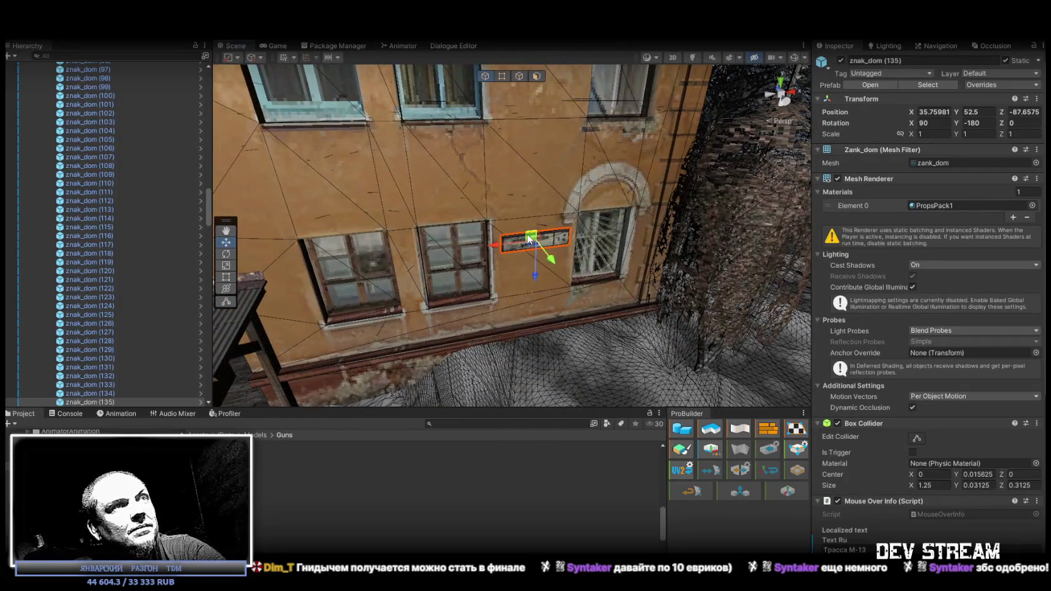
{"action": "scroll", "coordinate": [531, 237], "scroll_direction": "down", "scroll_amount": 8}
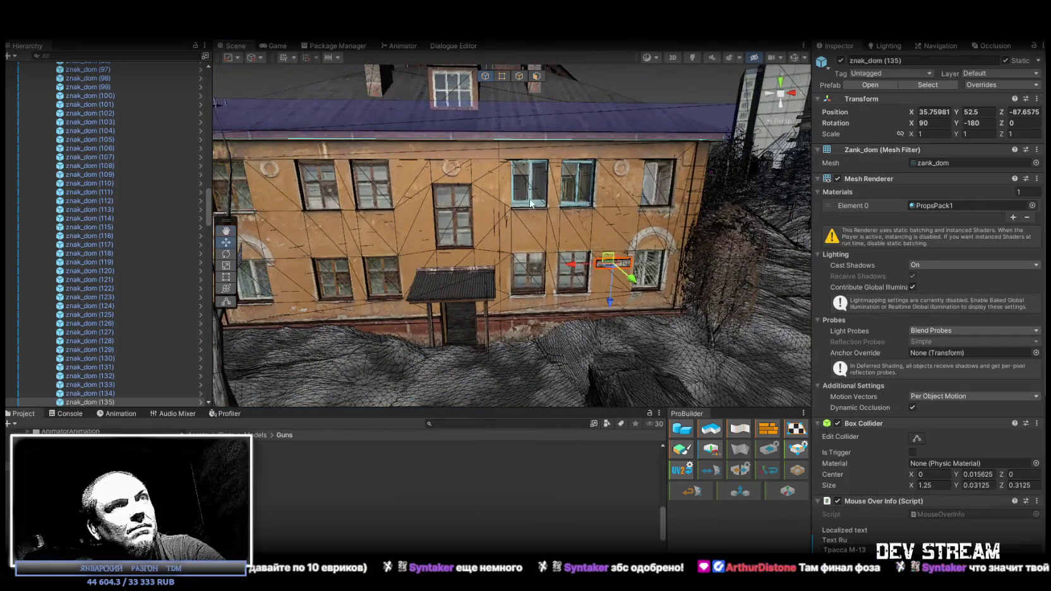
{"action": "mouse_move", "coordinate": [636, 236]}
{"action": "left_mouse_down"}
{"action": "mouse_move", "coordinate": [556, 220]}
{"action": "mouse_move", "coordinate": [404, 222]}
{"action": "mouse_move", "coordinate": [670, 203]}
{"action": "left_mouse_up"}
{"action": "key", "text": "alt+Tab"}
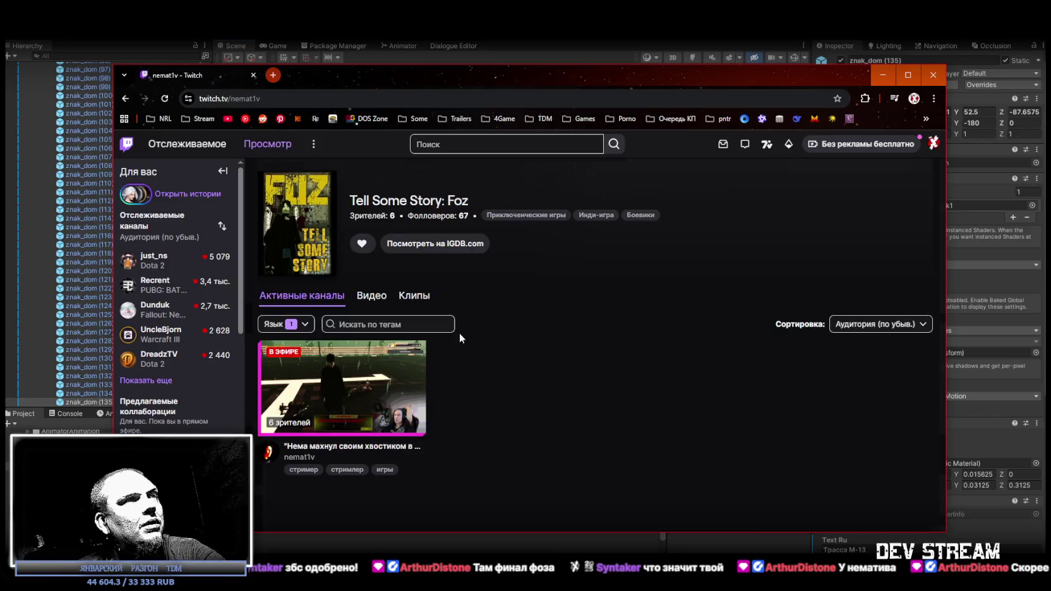
- Maximize the browser and watch the stream in theatre mode with the chat hidden
{"action": "left_click", "coordinate": [908, 74]}
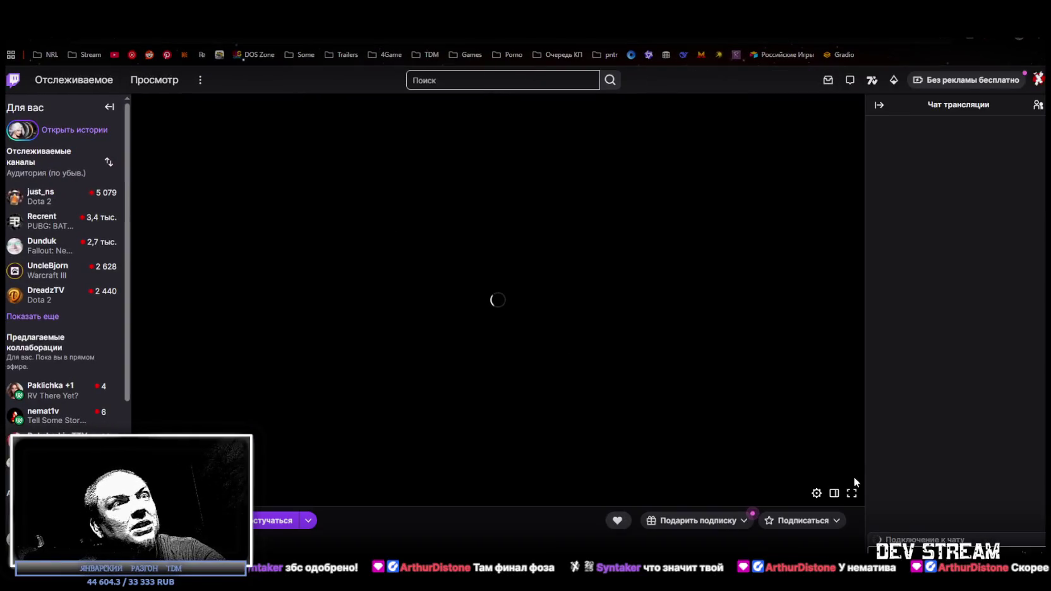
{"action": "left_click", "coordinate": [835, 497]}
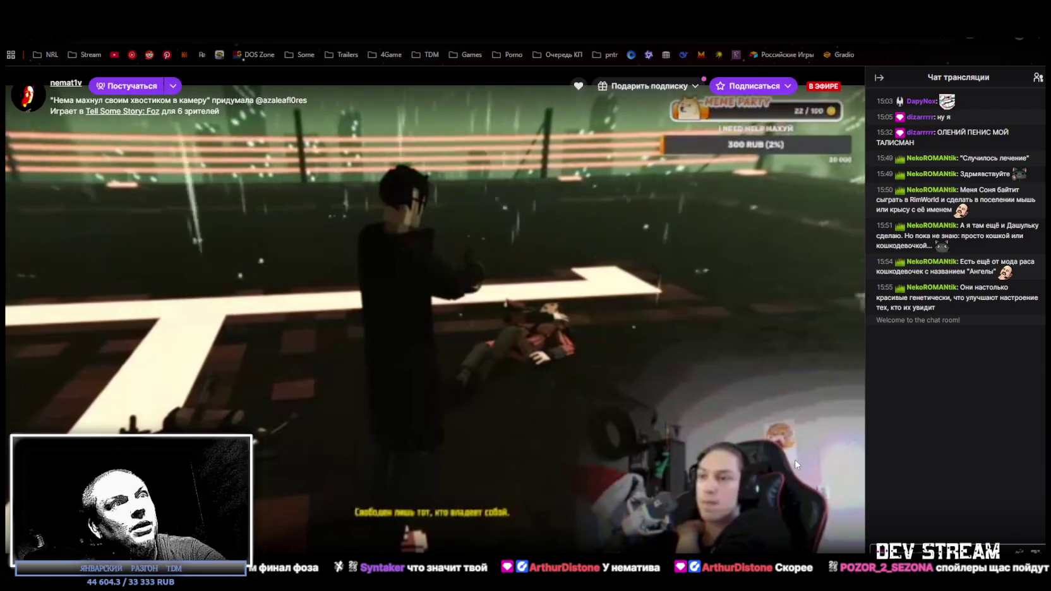
{"action": "left_click", "coordinate": [904, 164]}
{"action": "left_click", "coordinate": [878, 78]}
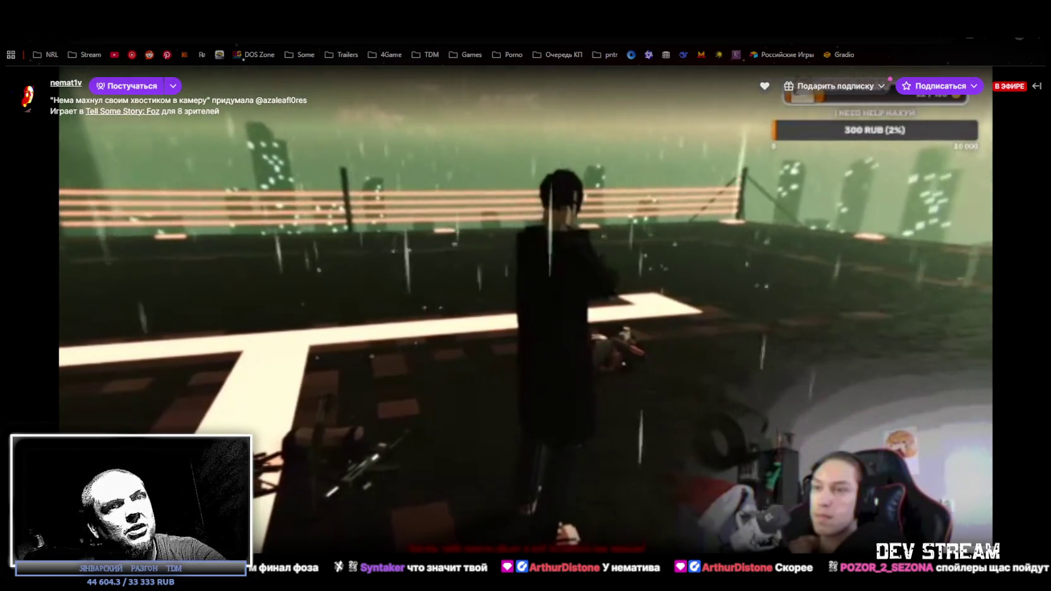
- Change the stream's video quality to 360p30
{"action": "left_click", "coordinate": [973, 565]}
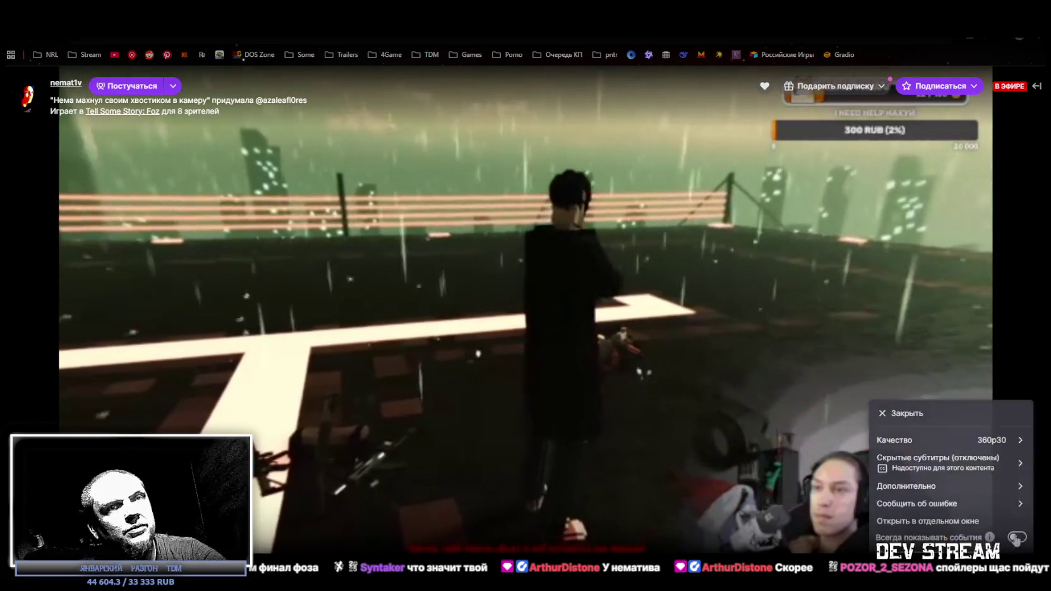
{"action": "left_click", "coordinate": [934, 441]}
{"action": "left_click", "coordinate": [916, 500]}
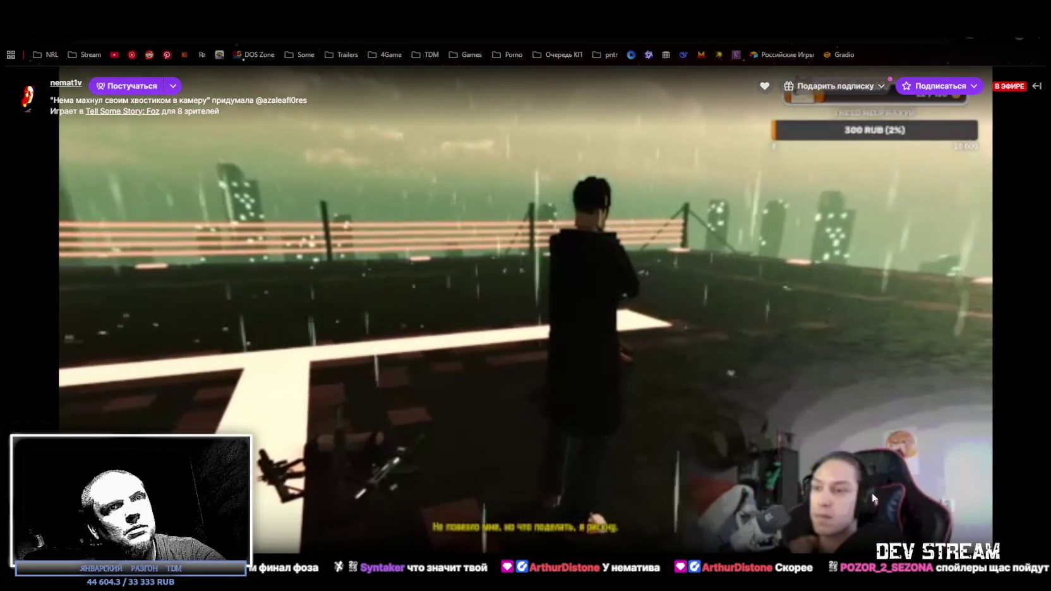
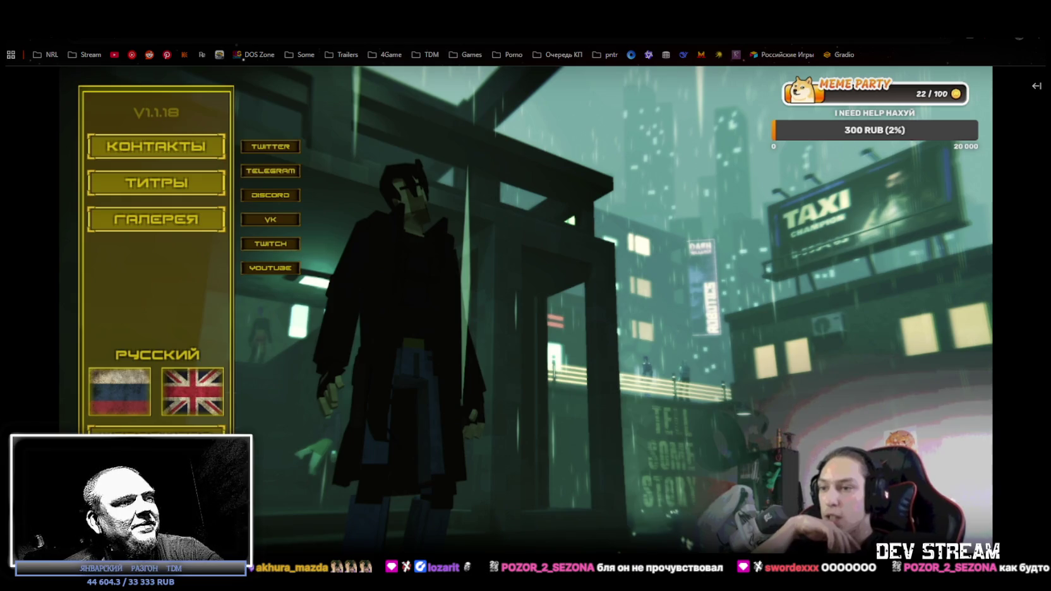
- Expand the Twitch player's chat panel beside the dev stream video
{"action": "mouse_move", "coordinate": [1028, 551]}
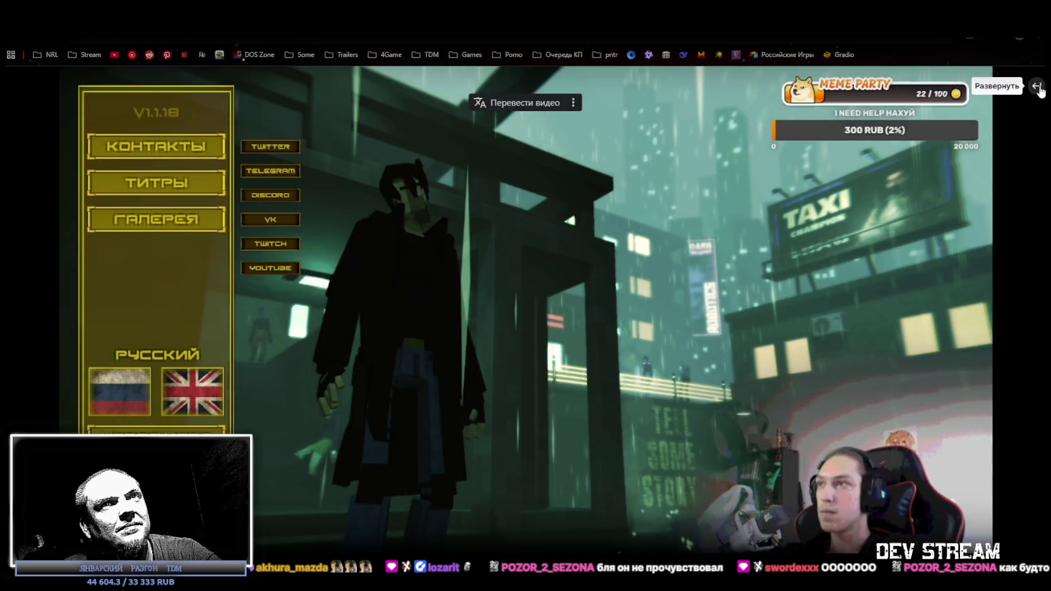
{"action": "left_click", "coordinate": [1037, 86]}
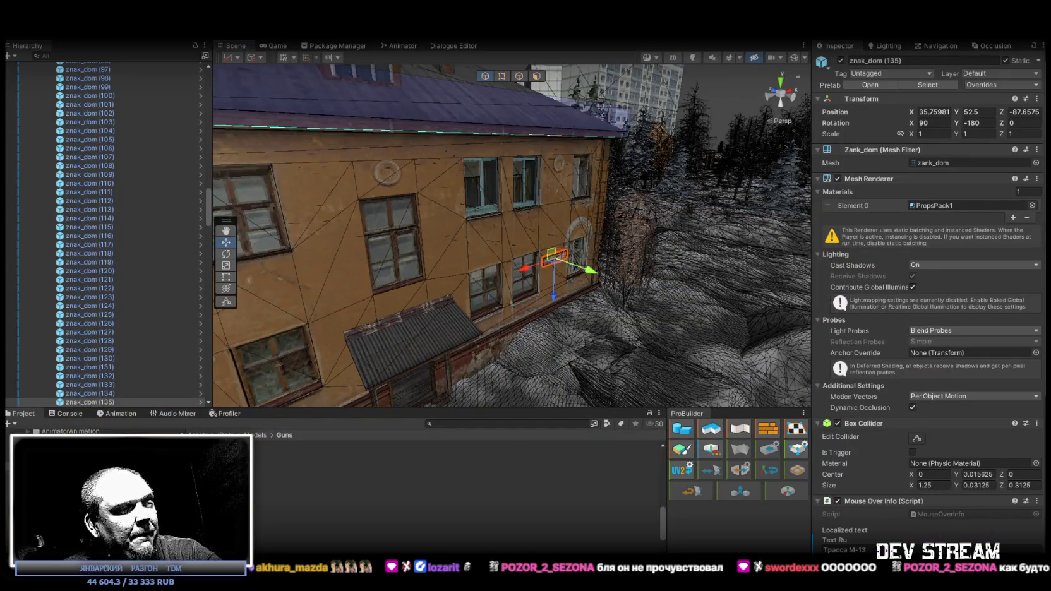
- Fly, tilt and orbit the scene camera from the facade down to the street and brick buildings
{"action": "left_click_drag", "start_coordinate": [501, 257], "coordinate": [473, 257]}
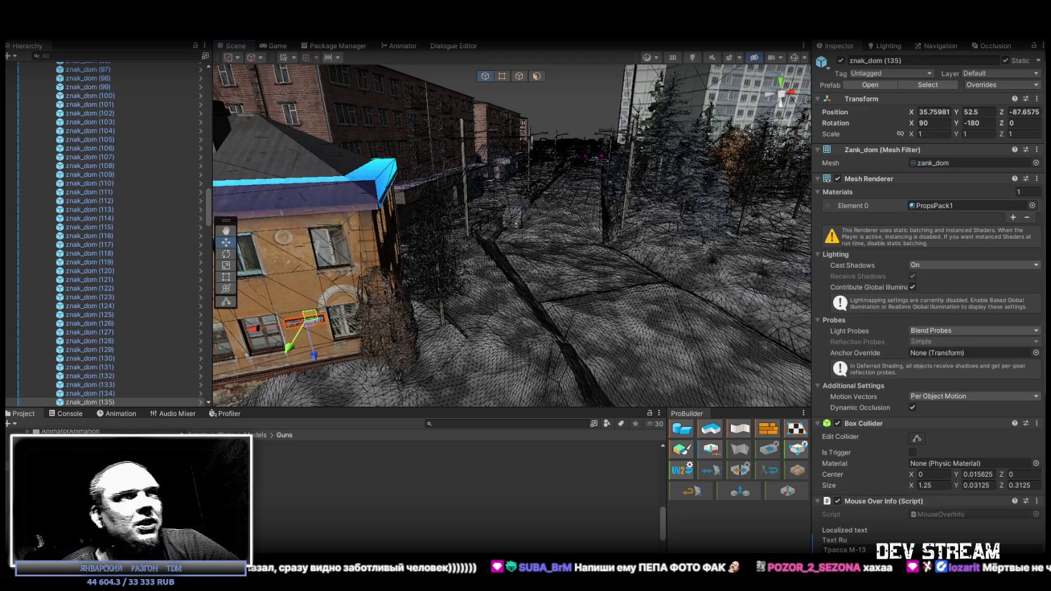
{"action": "left_click_drag", "start_coordinate": [602, 185], "coordinate": [597, 214]}
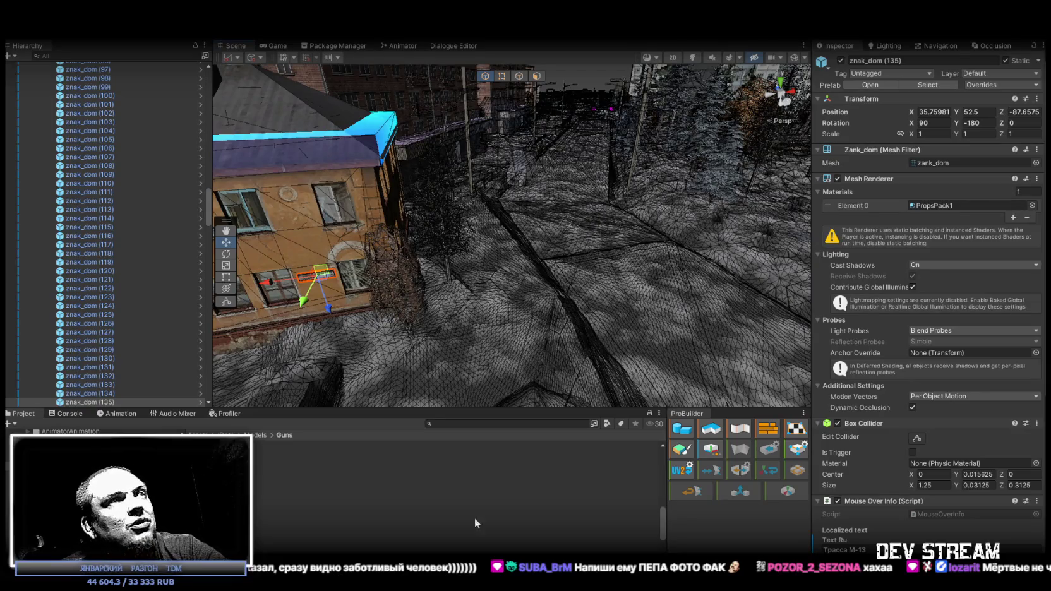
{"action": "mouse_move", "coordinate": [531, 246]}
{"action": "left_mouse_down"}
{"action": "mouse_move", "coordinate": [536, 206]}
{"action": "mouse_move", "coordinate": [472, 187]}
{"action": "mouse_move", "coordinate": [719, 217]}
{"action": "mouse_move", "coordinate": [670, 190]}
{"action": "mouse_move", "coordinate": [651, 197]}
{"action": "left_mouse_up"}
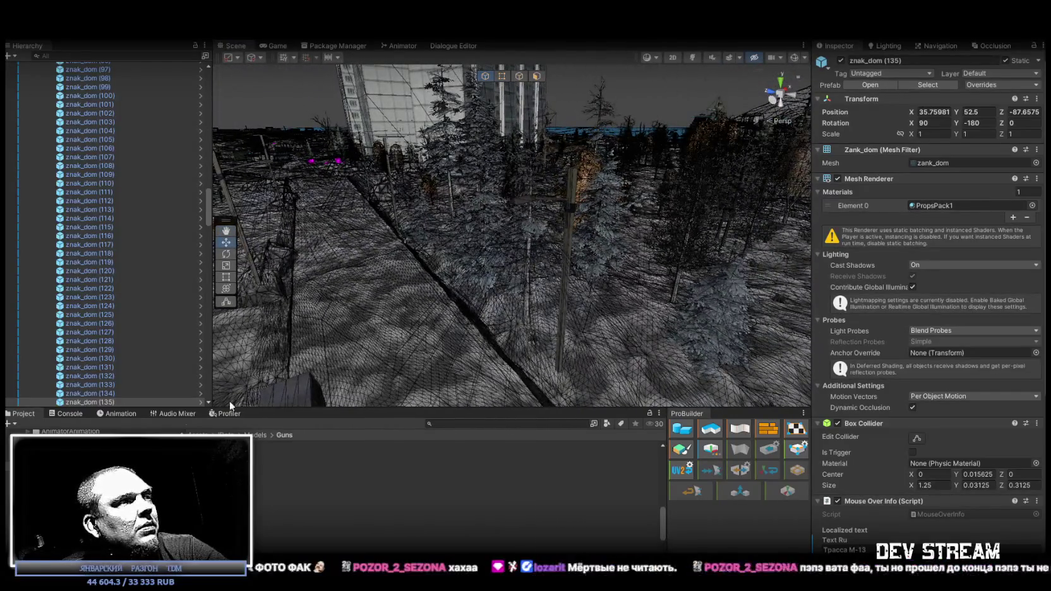
- Review the Console's Failed to load errors and inactive warnings, then clear them
{"action": "left_click", "coordinate": [64, 413]}
{"action": "left_click", "coordinate": [127, 501]}
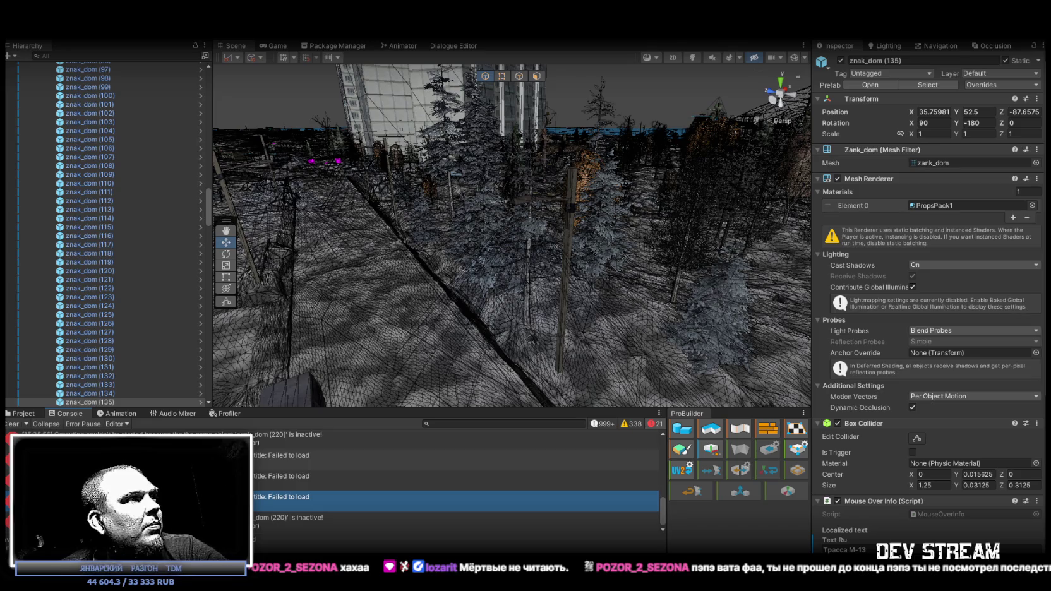
{"action": "scroll", "coordinate": [455, 486], "scroll_direction": "up", "scroll_amount": 1}
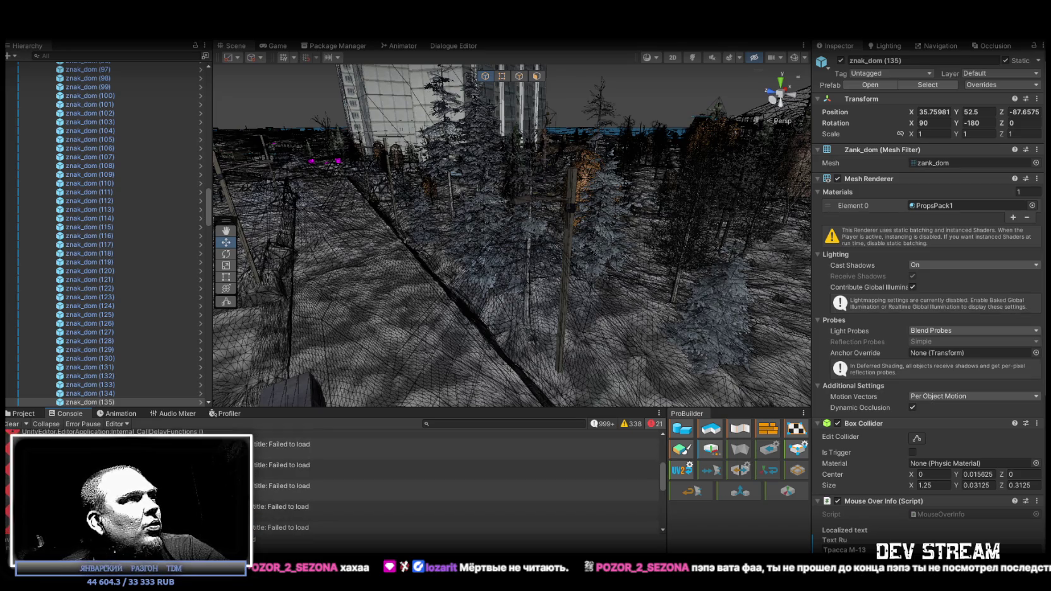
{"action": "left_click", "coordinate": [126, 477]}
{"action": "scroll", "coordinate": [126, 477], "scroll_direction": "down", "scroll_amount": 1}
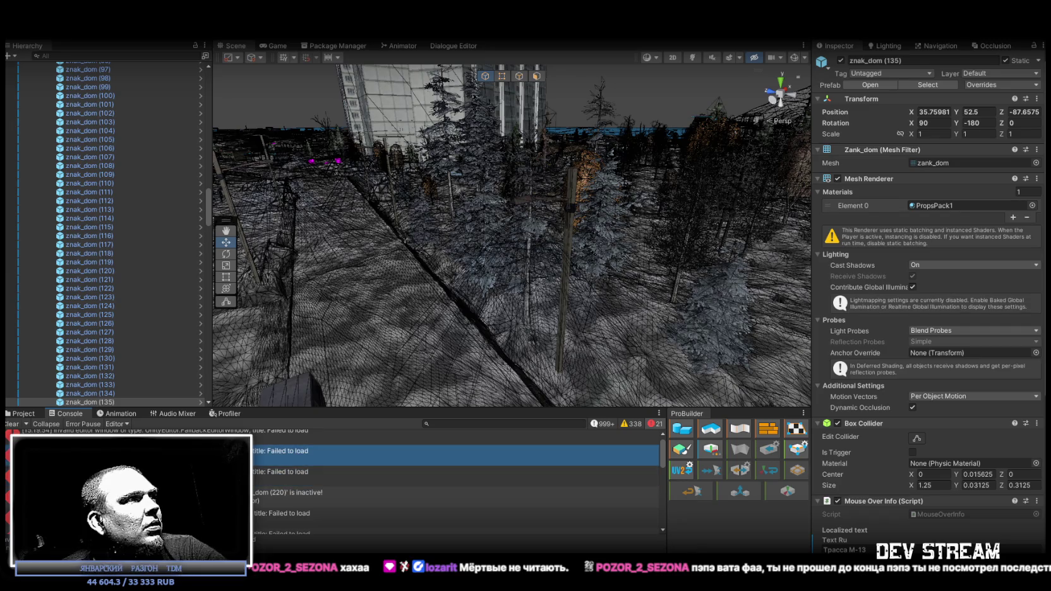
{"action": "left_click", "coordinate": [126, 431]}
{"action": "left_click", "coordinate": [127, 454]}
{"action": "left_click", "coordinate": [126, 496]}
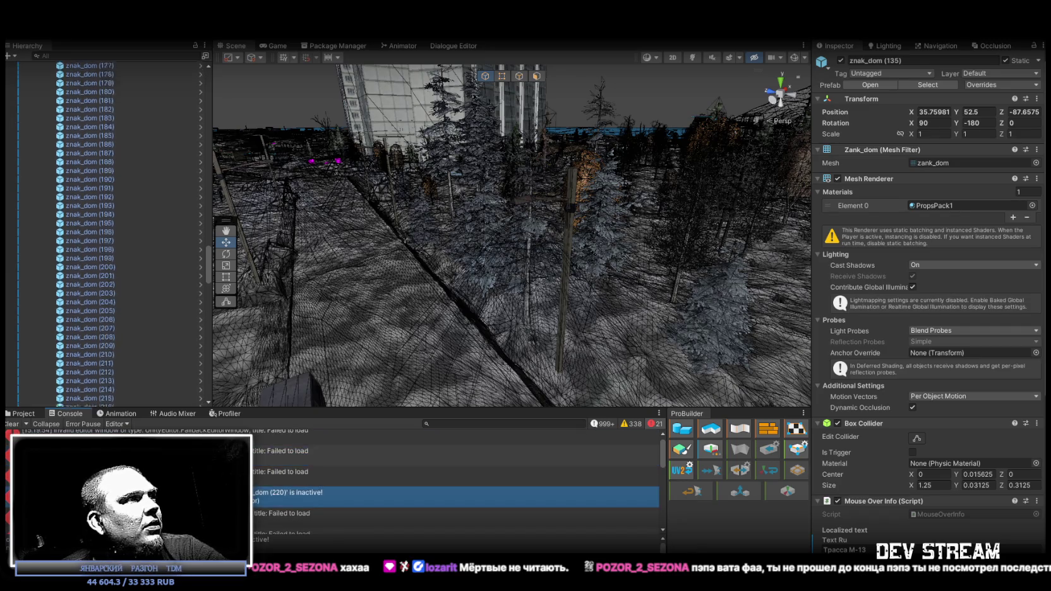
{"action": "left_click", "coordinate": [126, 512]}
{"action": "left_click", "coordinate": [127, 465]}
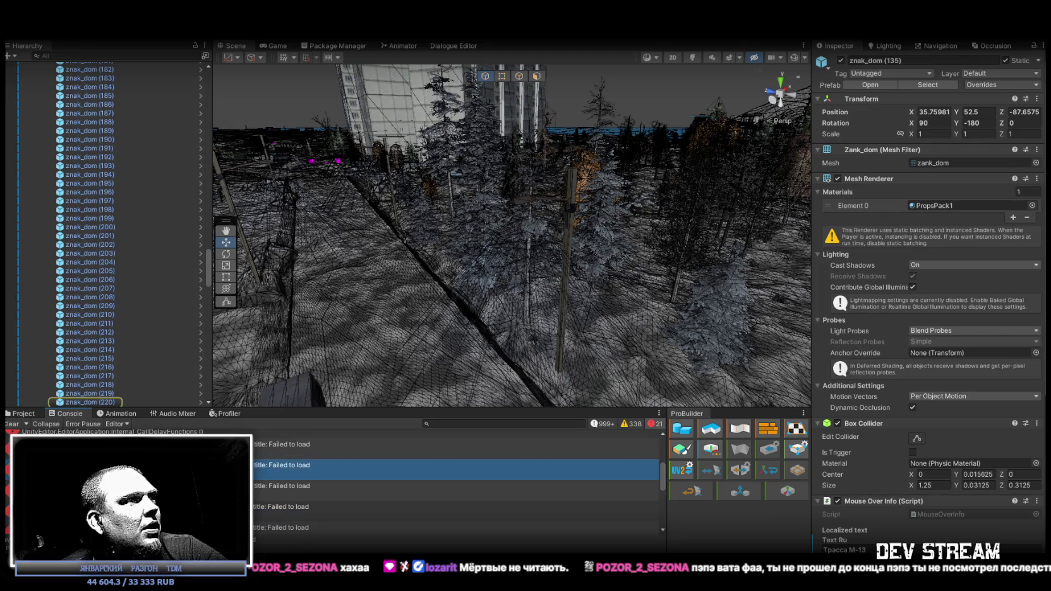
{"action": "left_click", "coordinate": [11, 424]}
- Shift-select street signs znak_dom (0) through (220) under StreetSigh in the Hierarchy
{"action": "left_click_drag", "start_coordinate": [431, 266], "coordinate": [434, 196]}
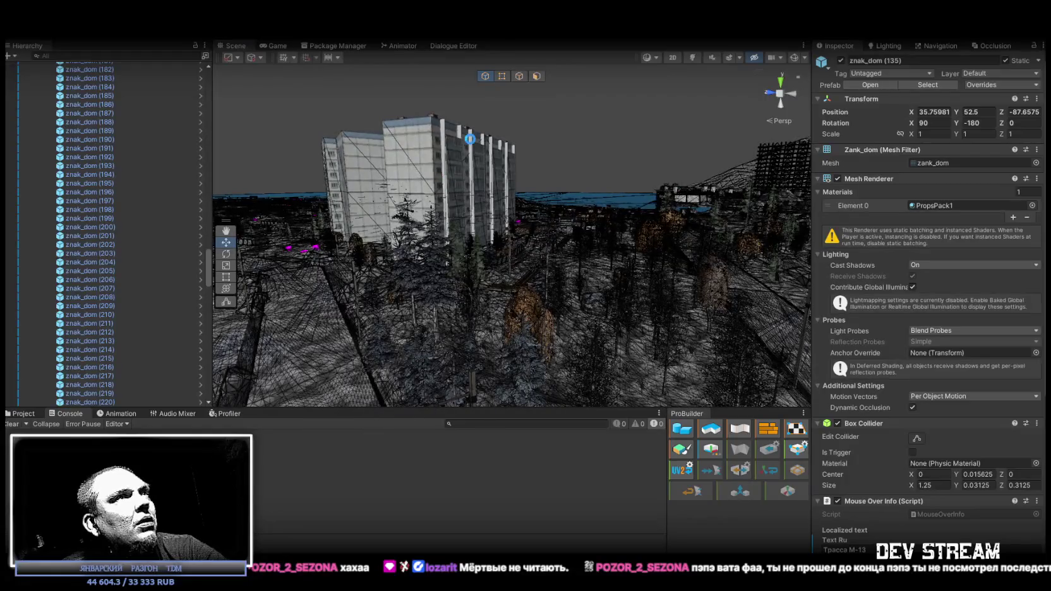
{"action": "scroll", "coordinate": [101, 288], "scroll_direction": "down", "scroll_amount": 8}
{"action": "left_click", "coordinate": [110, 171]}
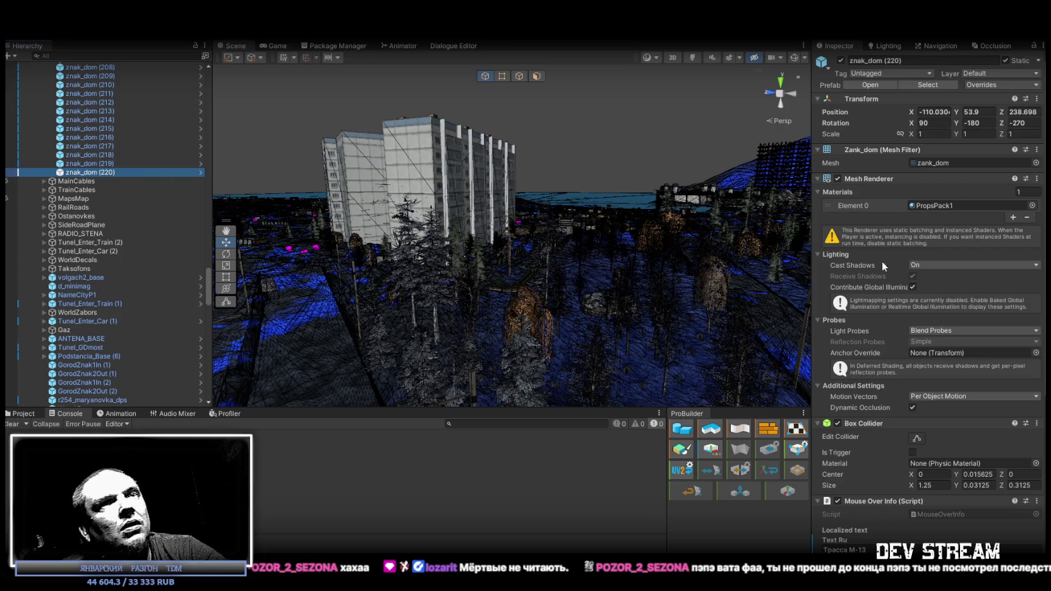
{"action": "scroll", "coordinate": [112, 144], "scroll_direction": "up", "scroll_amount": 20}
{"action": "scroll", "coordinate": [112, 144], "scroll_direction": "up", "scroll_amount": 20}
{"action": "left_click", "coordinate": [90, 284], "text": "shift"}
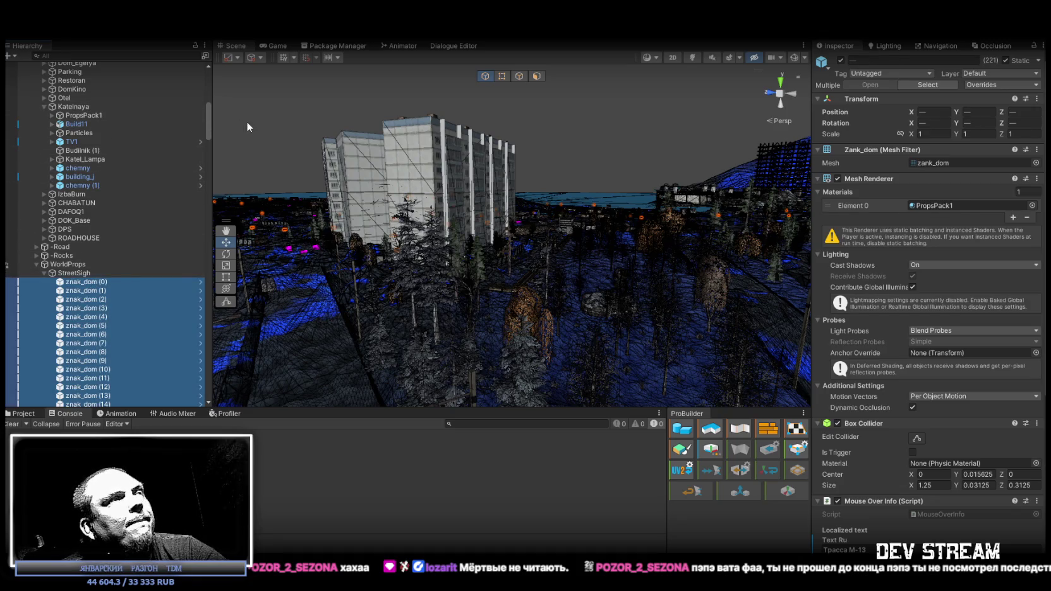
{"action": "scroll", "coordinate": [100, 178], "scroll_direction": "up", "scroll_amount": 6}
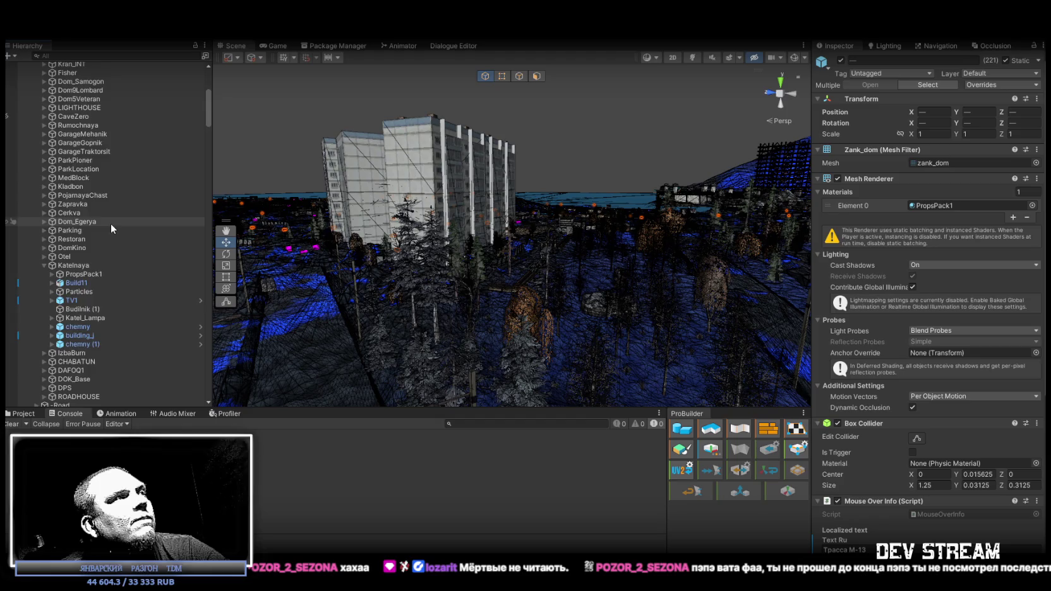
{"action": "scroll", "coordinate": [112, 223], "scroll_direction": "down", "scroll_amount": 14}
{"action": "scroll", "coordinate": [111, 221], "scroll_direction": "up", "scroll_amount": 6}
{"action": "scroll", "coordinate": [971, 407], "scroll_direction": "down", "scroll_amount": 5}
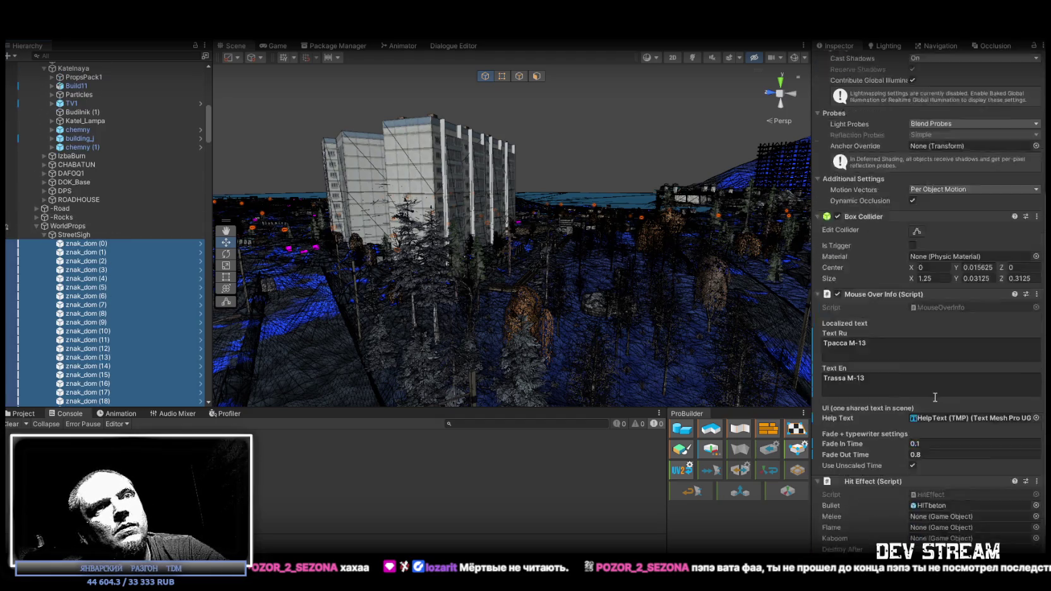
{"action": "scroll", "coordinate": [934, 397], "scroll_direction": "down", "scroll_amount": 3}
- Set the signs' Mouse Over Info Fade In Time to 0.4 and Fade Out Time to 1.2
{"action": "left_click", "coordinate": [924, 383]}
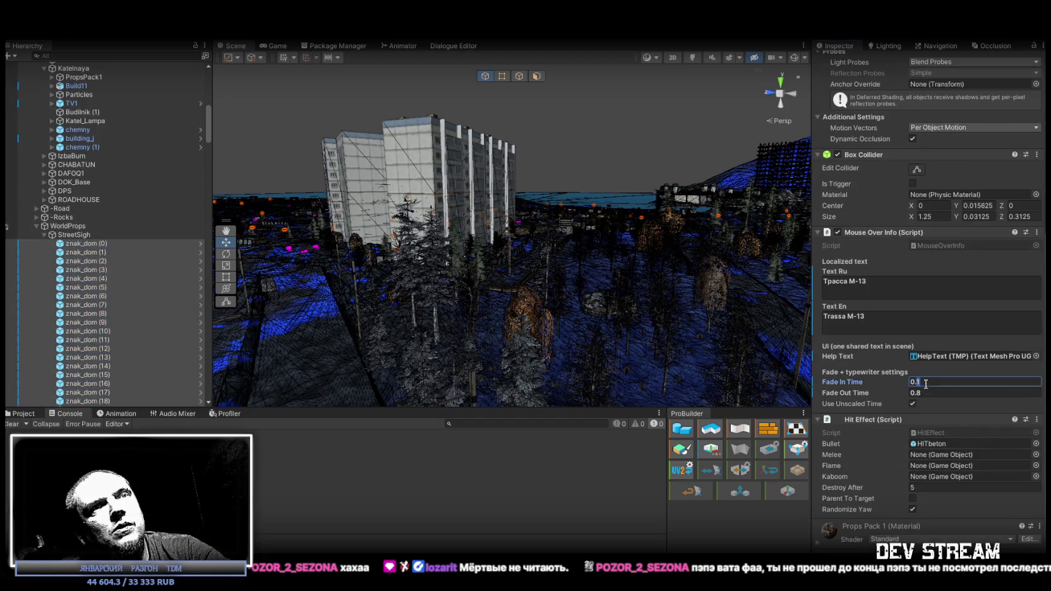
{"action": "type", "text": "0.4"}
{"action": "left_click", "coordinate": [916, 392]}
{"action": "type", "text": "1.2"}
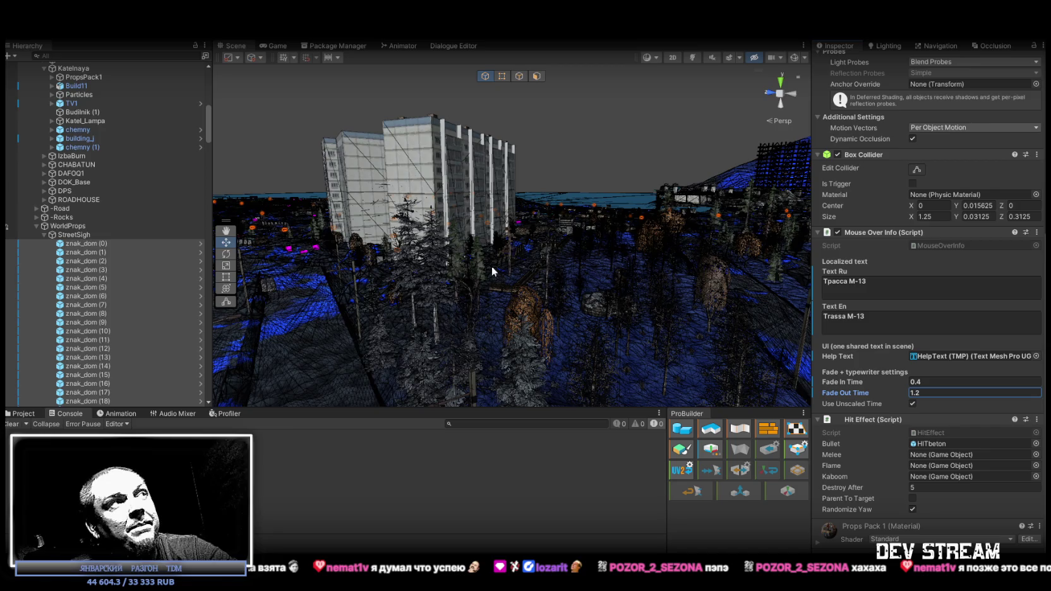
- Find TDMbariga via Hierarchy search and set its Fade In Time 0.4, Fade Out Time 1.2
{"action": "key", "text": "f"}
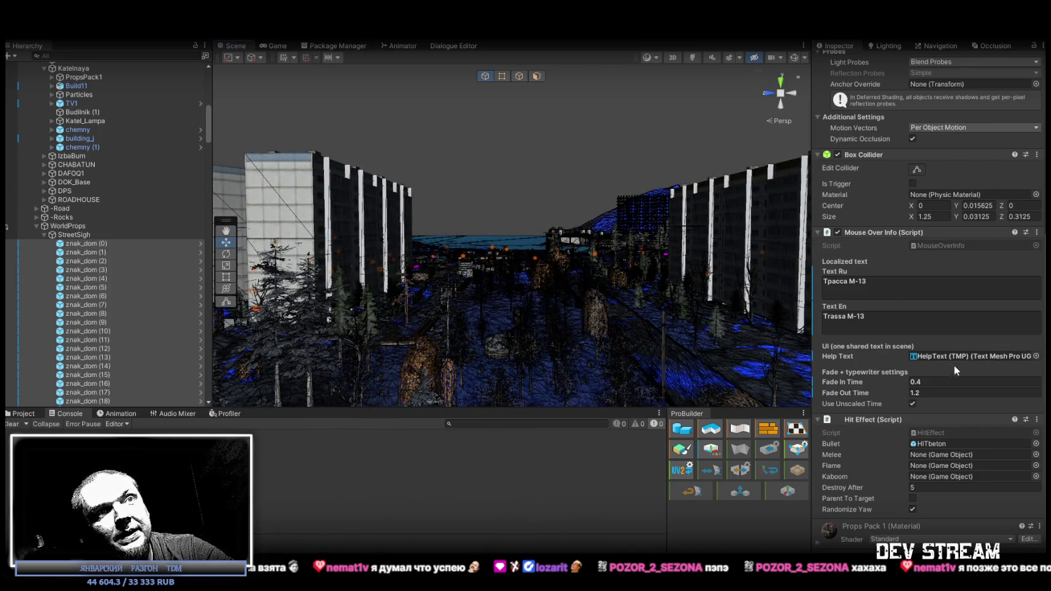
{"action": "scroll", "coordinate": [994, 400], "scroll_direction": "up", "scroll_amount": 5}
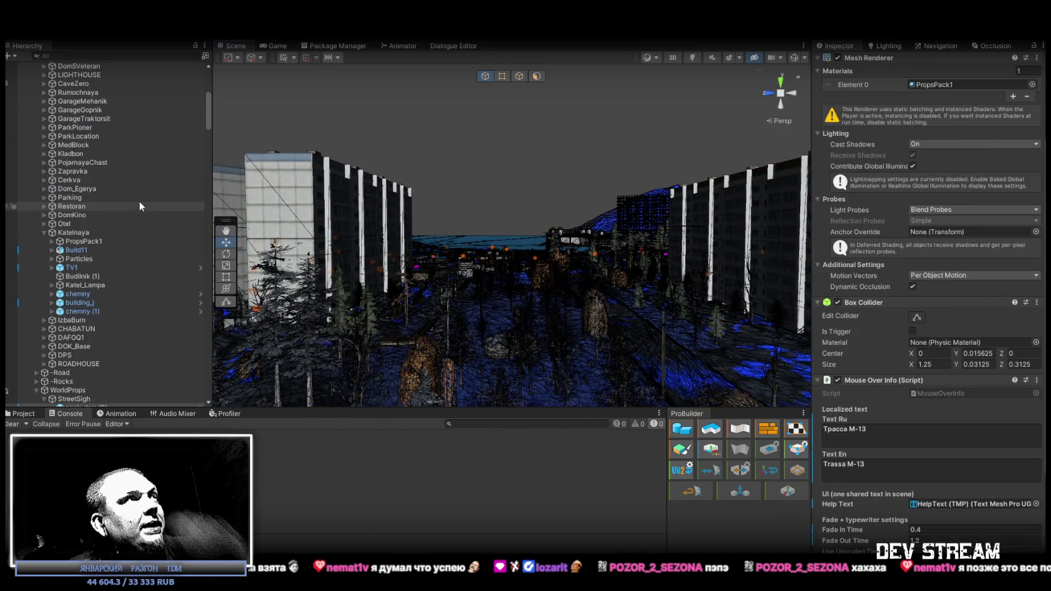
{"action": "scroll", "coordinate": [137, 199], "scroll_direction": "down", "scroll_amount": 5}
{"action": "scroll", "coordinate": [79, 283], "scroll_direction": "up", "scroll_amount": 8}
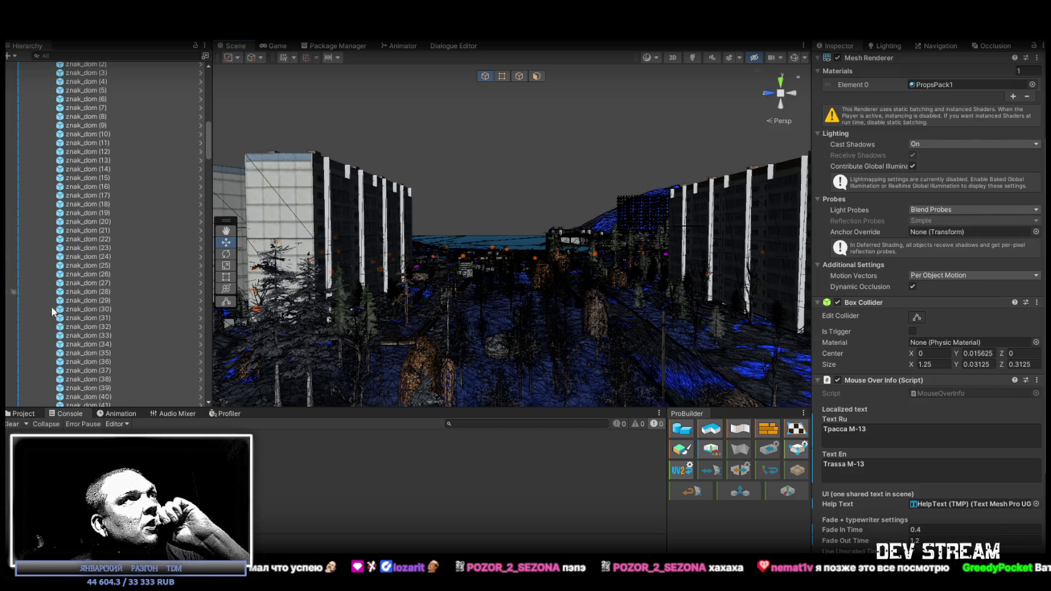
{"action": "scroll", "coordinate": [57, 326], "scroll_direction": "up", "scroll_amount": 10}
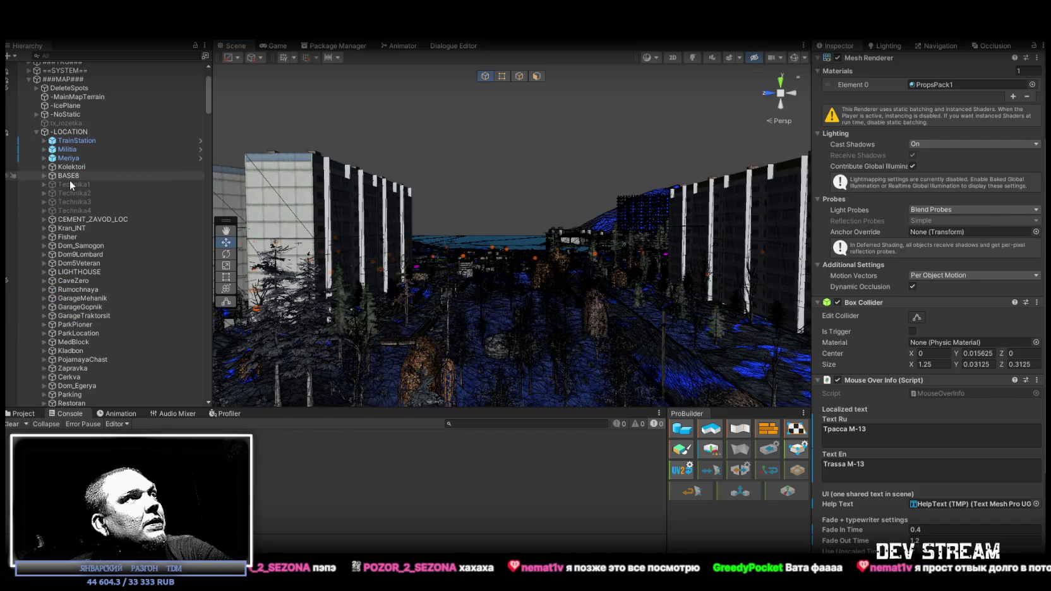
{"action": "left_click", "coordinate": [128, 57]}
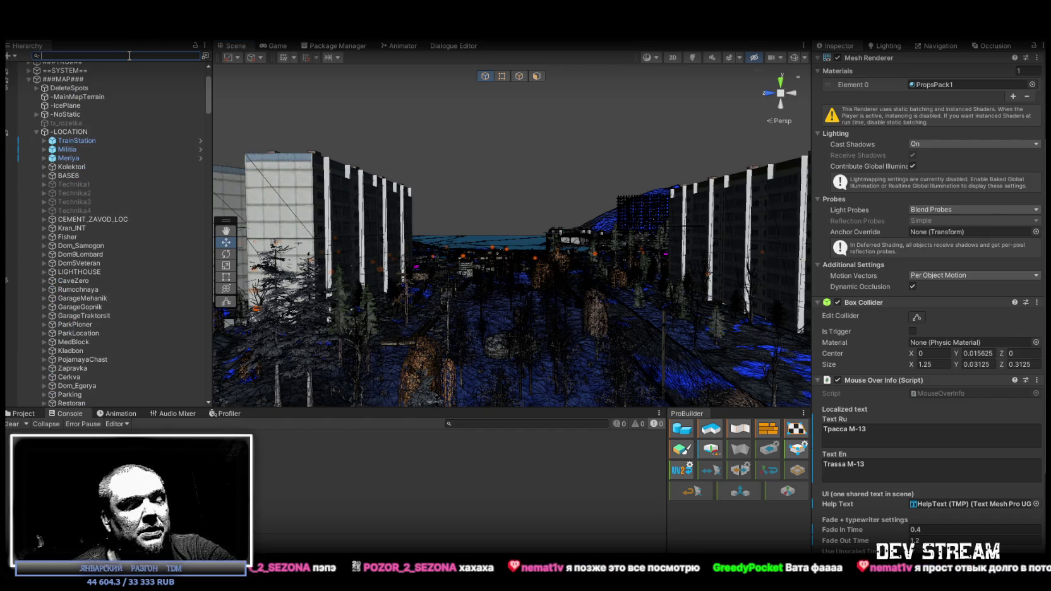
{"action": "type", "text": "bariga"}
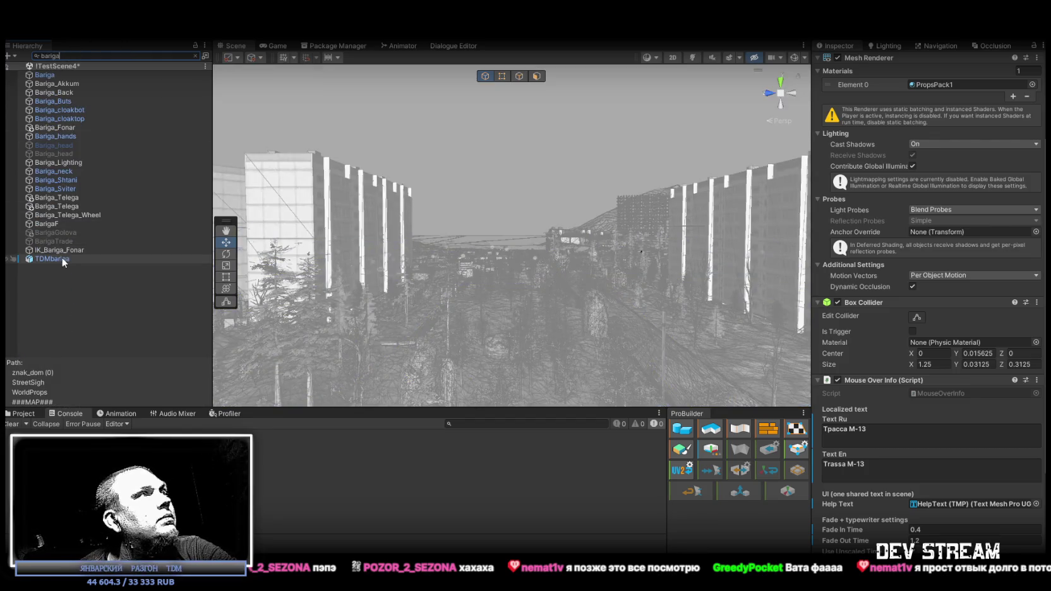
{"action": "left_click", "coordinate": [62, 257]}
{"action": "left_click", "coordinate": [919, 324]}
{"action": "type", "text": "0.2"}
{"action": "type", "text": "0.4"}
{"action": "left_click", "coordinate": [916, 335]}
{"action": "type", "text": "1.4"}
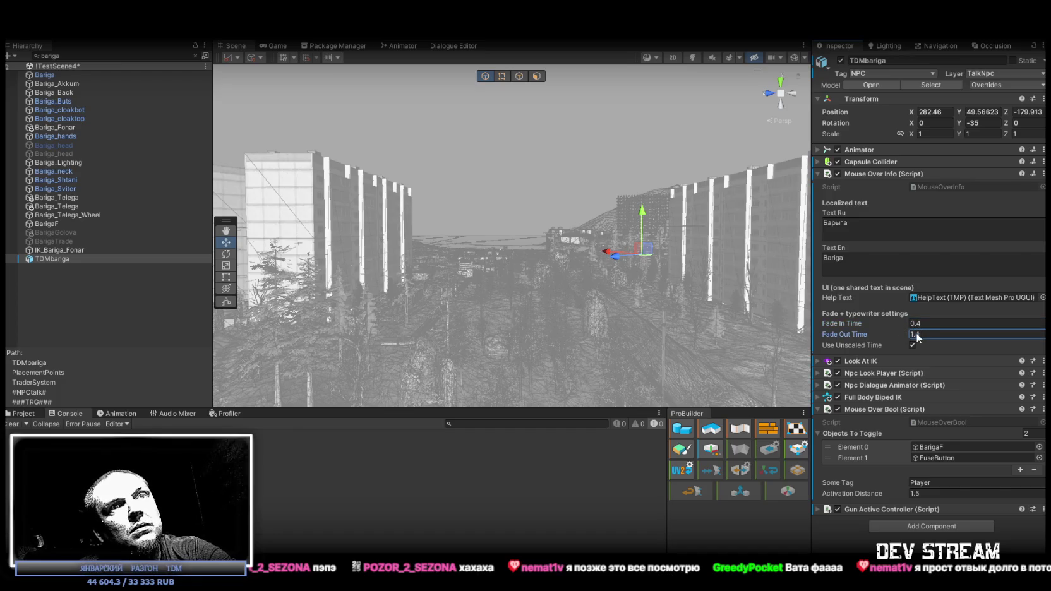
{"action": "type", "text": "2"}
- Search 'trak', give TDMtraktoristDriver fade-in 0.4 and fade-out 1.2, then enter Play mode
{"action": "left_click", "coordinate": [130, 55]}
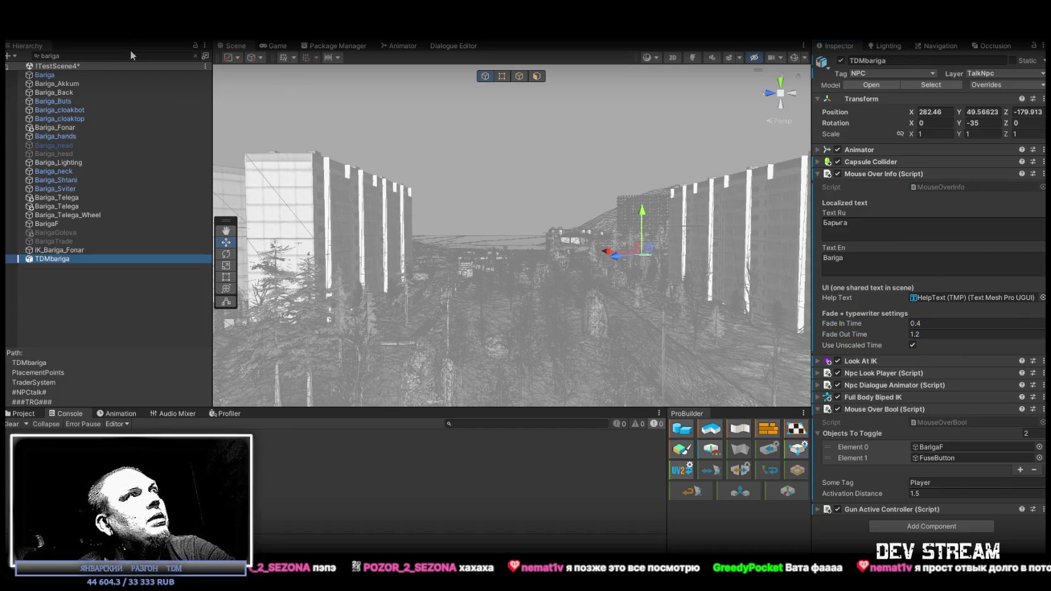
{"action": "type", "text": "tra"}
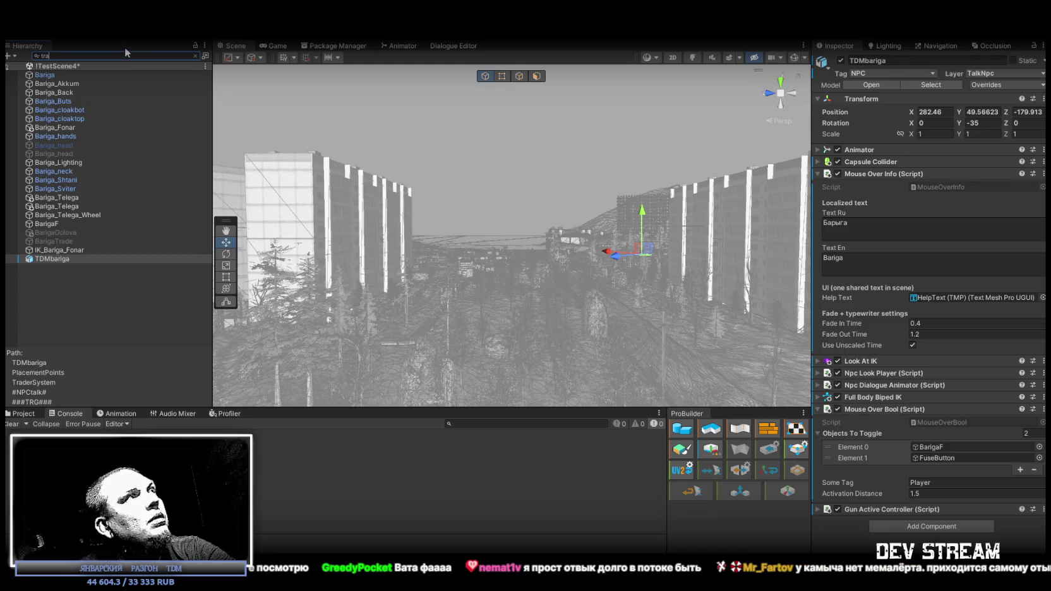
{"action": "type", "text": "k"}
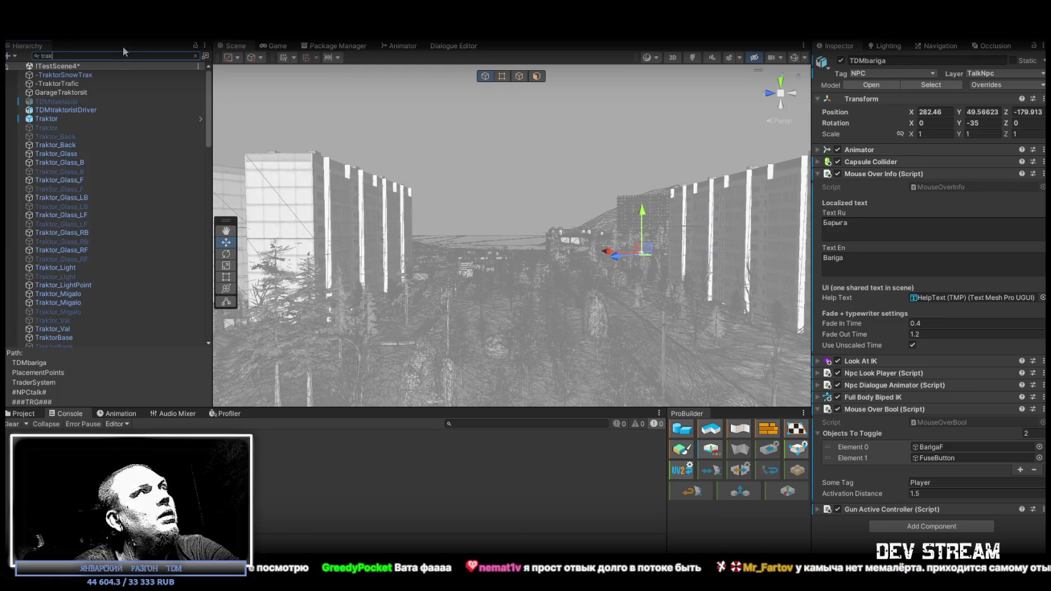
{"action": "left_click", "coordinate": [42, 117]}
{"action": "left_click", "coordinate": [45, 110]}
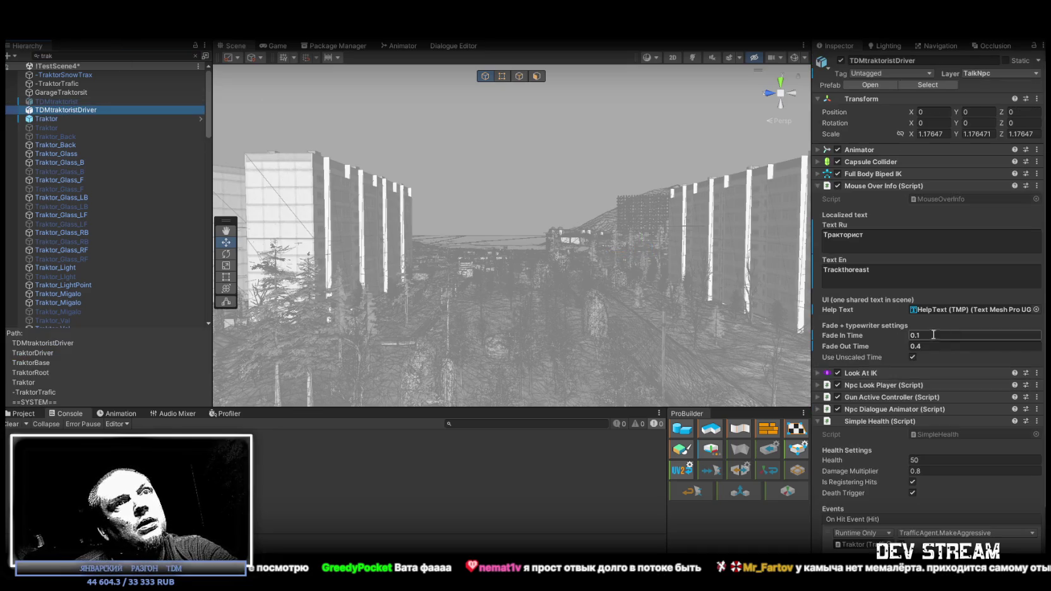
{"action": "left_click", "coordinate": [918, 336]}
{"action": "left_click", "coordinate": [907, 345]}
{"action": "type", "text": "1.2"}
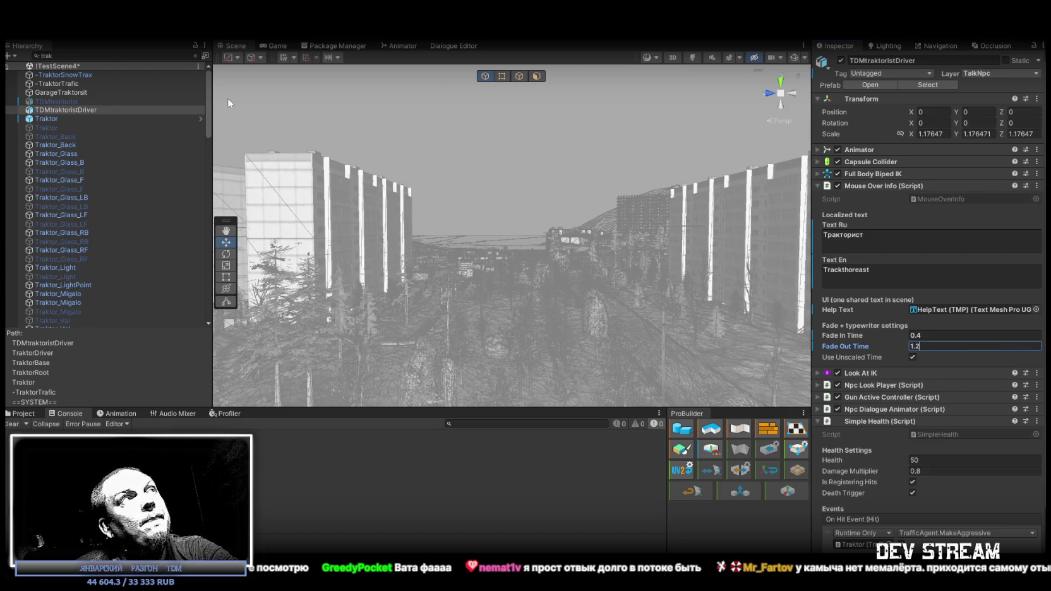
{"action": "left_click", "coordinate": [195, 56]}
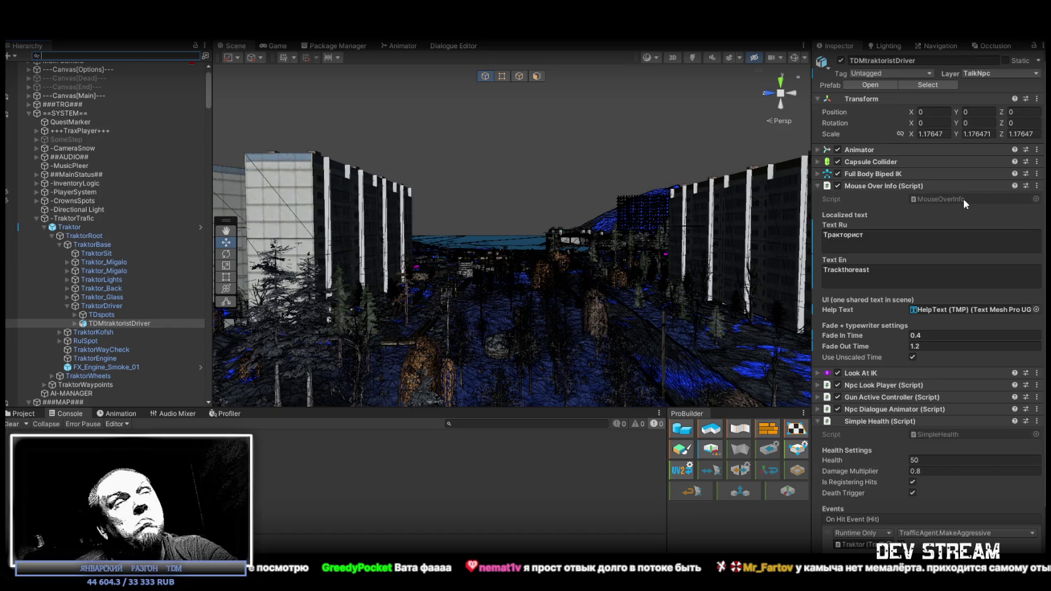
{"action": "key", "text": "ctrl+p"}
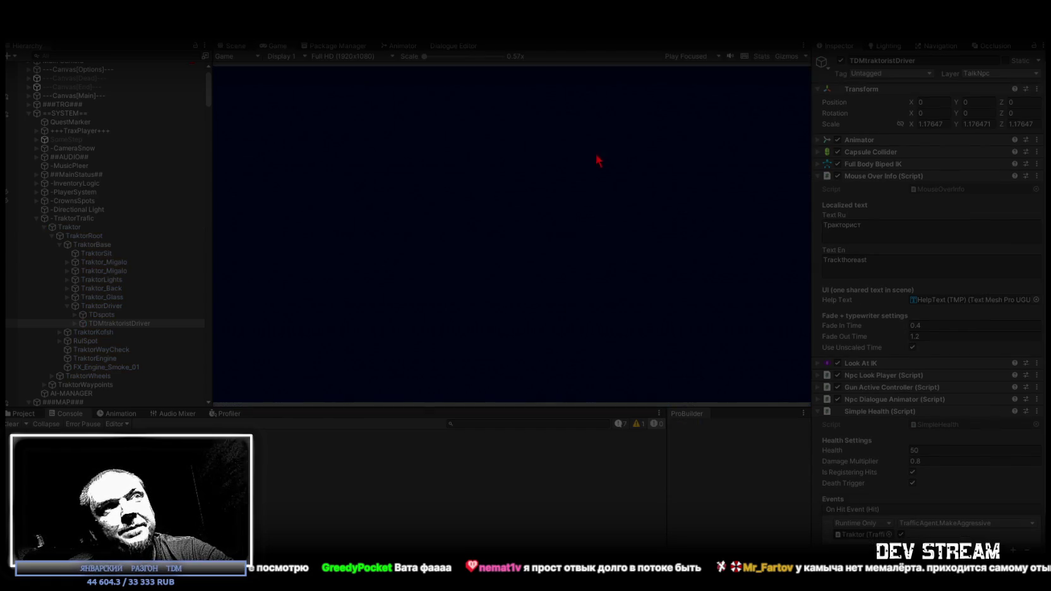
- Maximize the Game view and walk the character toward the house
{"action": "double_click", "coordinate": [278, 45]}
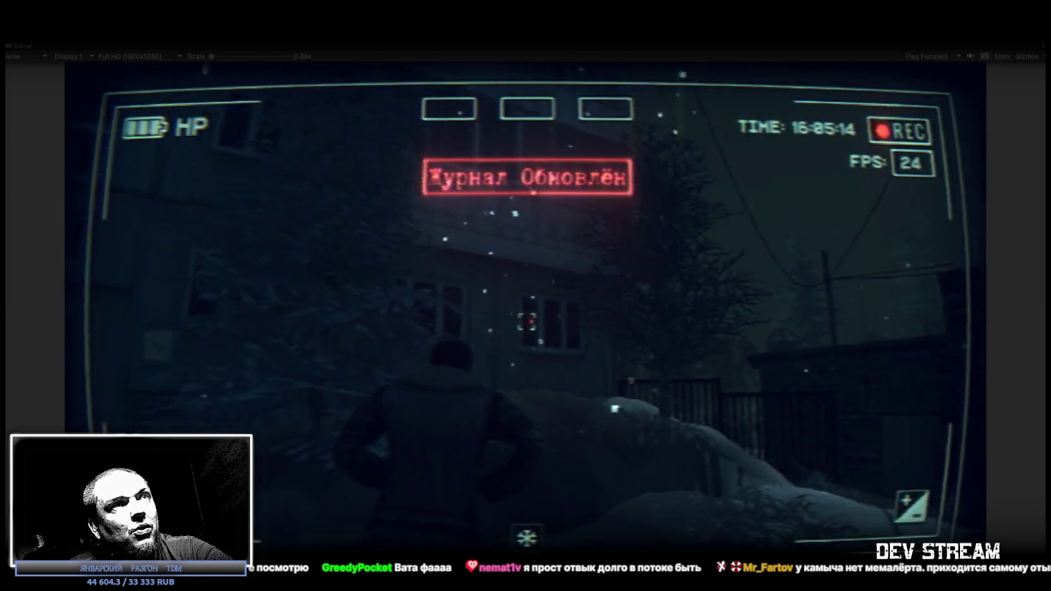
{"action": "key", "text": "w"}
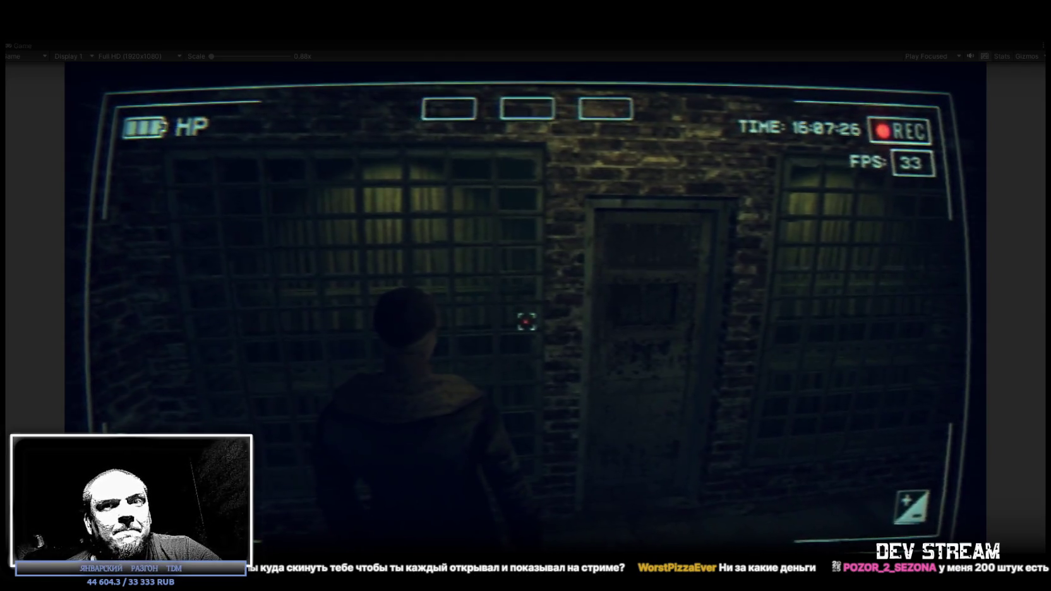
- Walk the character out through the snowy yard and along the street toward the apartment blocks
{"action": "key", "text": "w"}
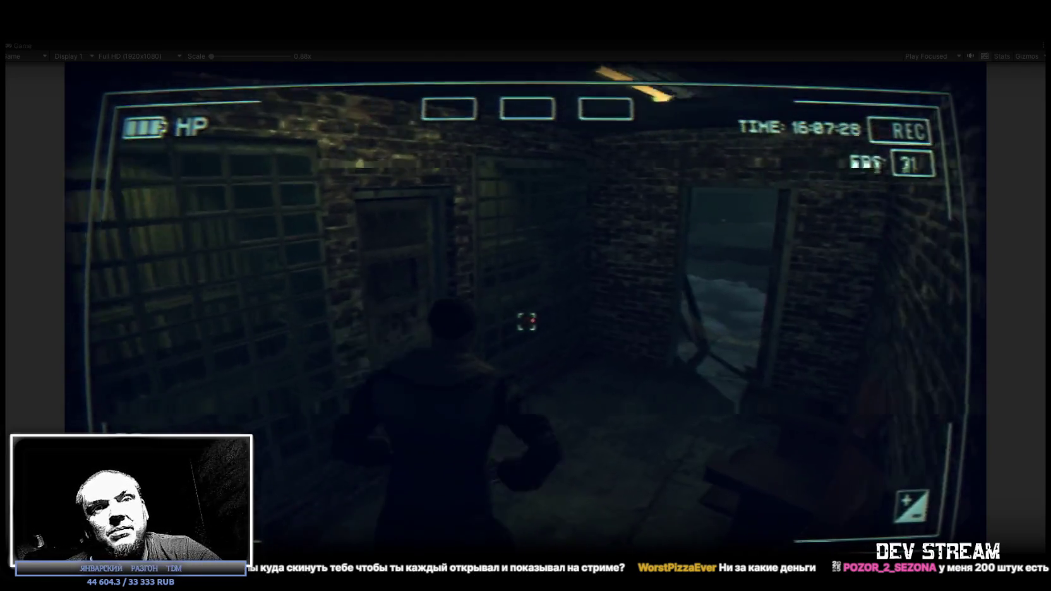
{"action": "key", "text": "w"}
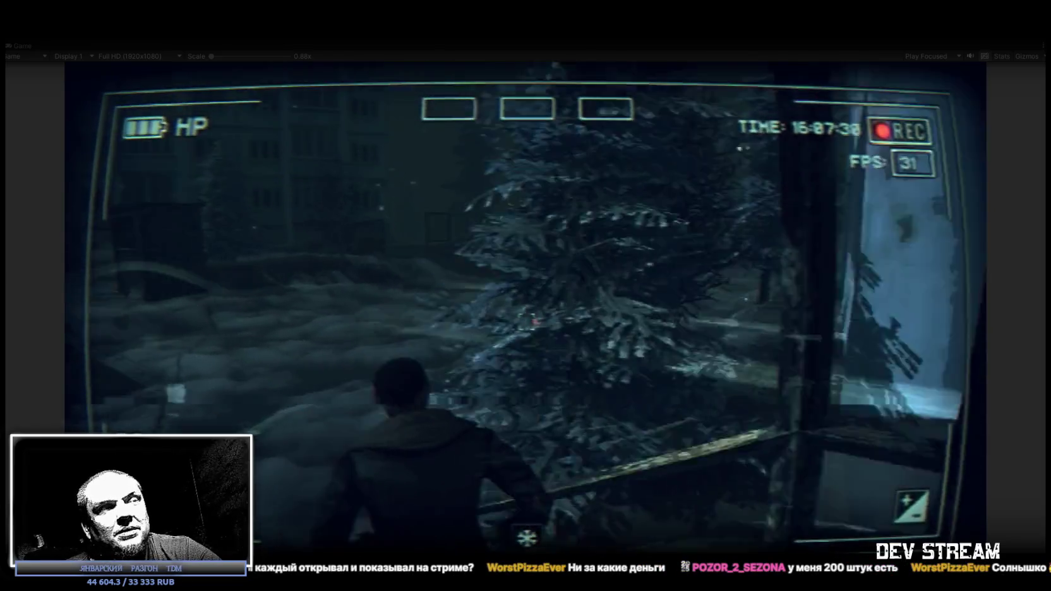
{"action": "key", "text": "w"}
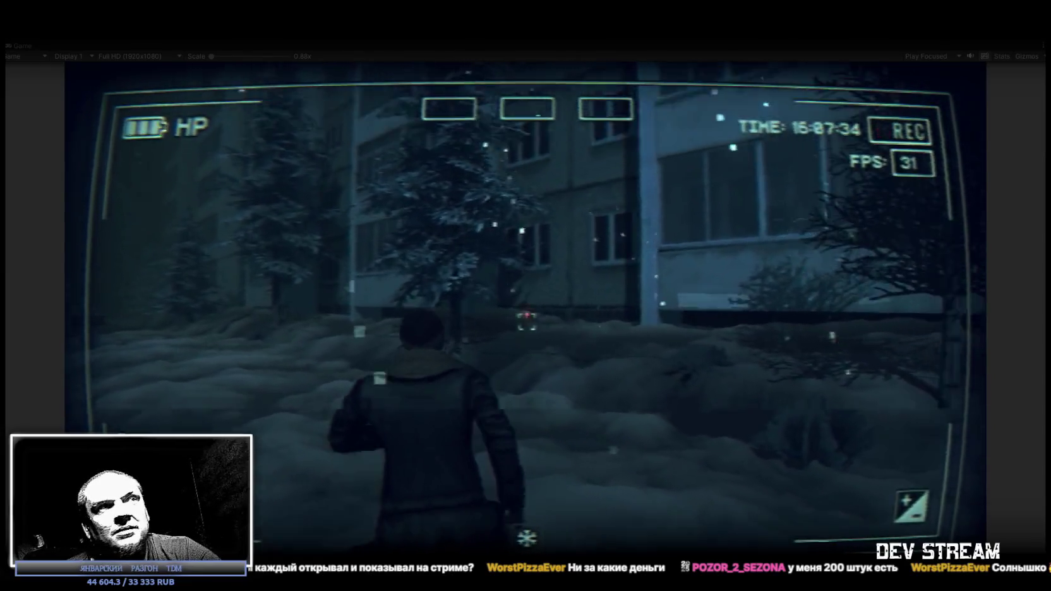
{"action": "key", "text": "w"}
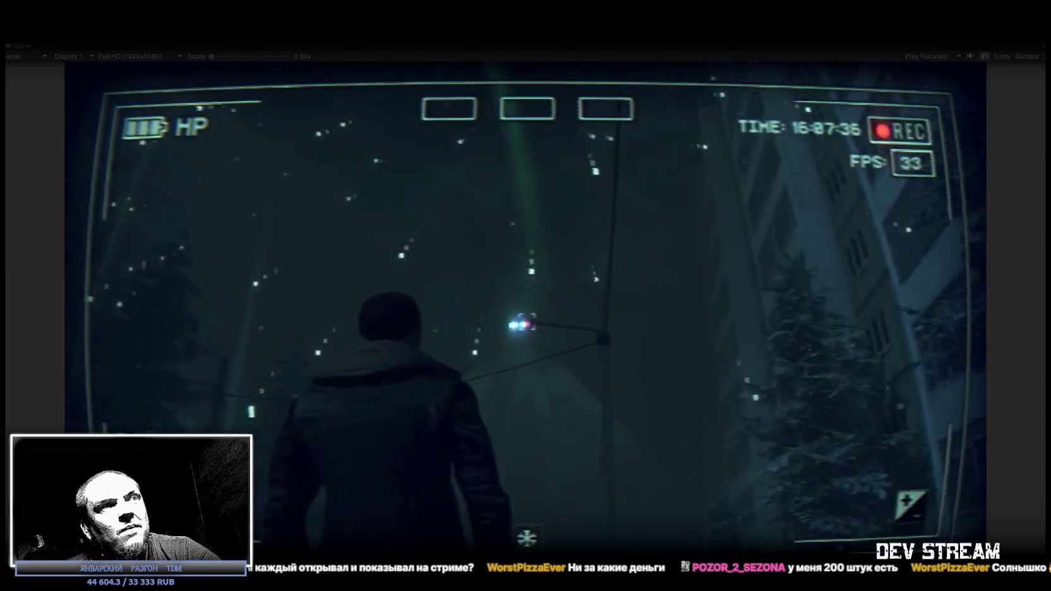
{"action": "key", "text": "w"}
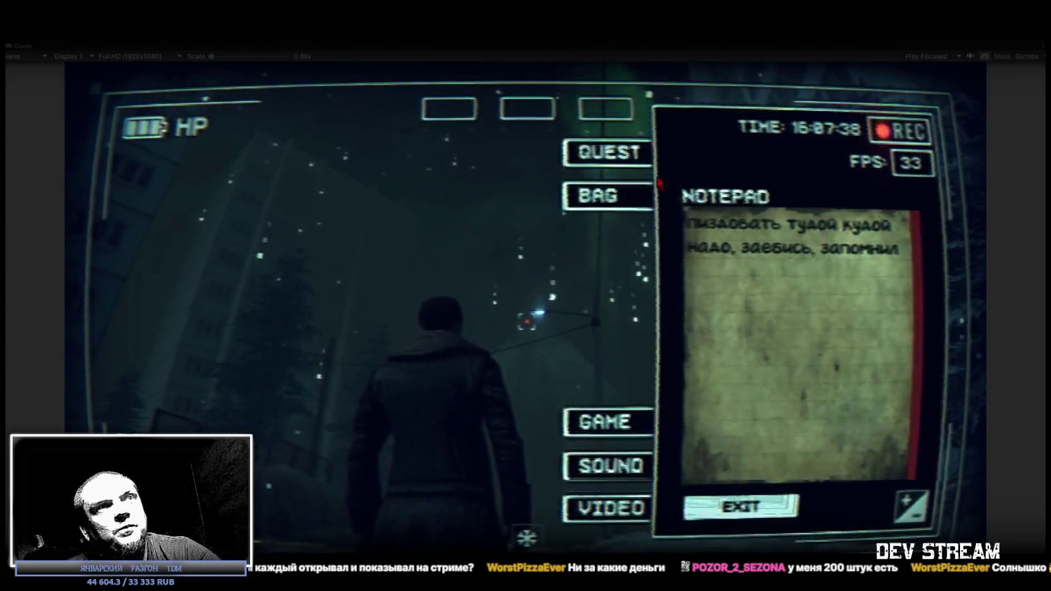
{"action": "key", "text": "w"}
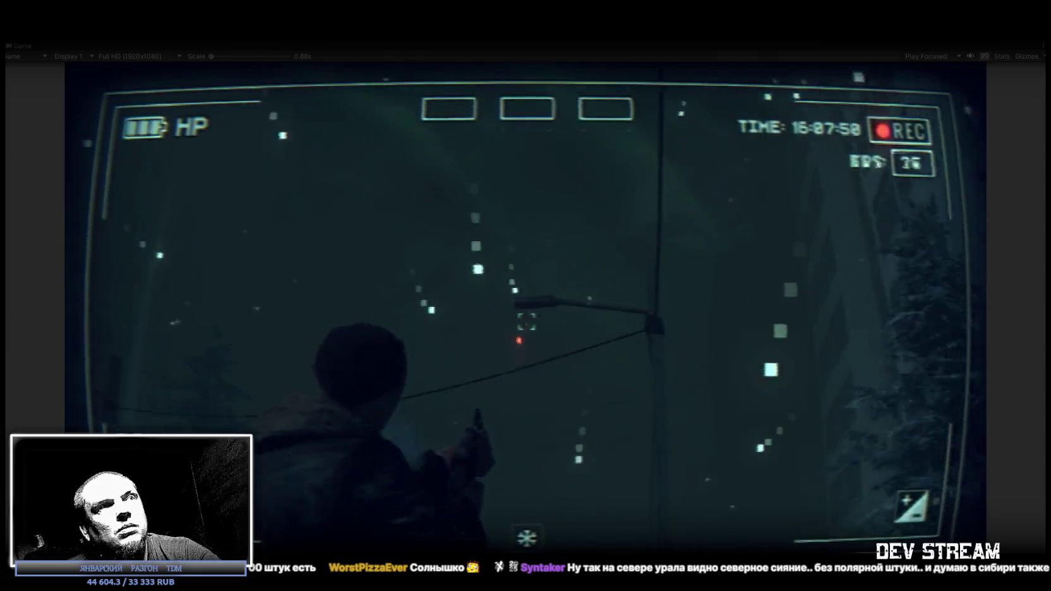
{"action": "key", "text": "w"}
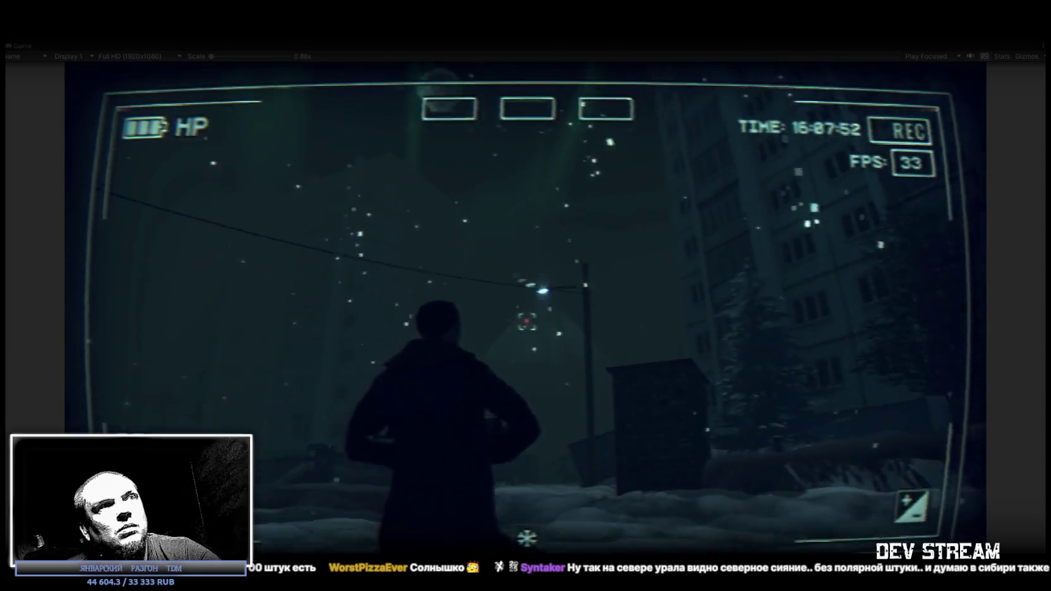
{"action": "key", "text": "f"}
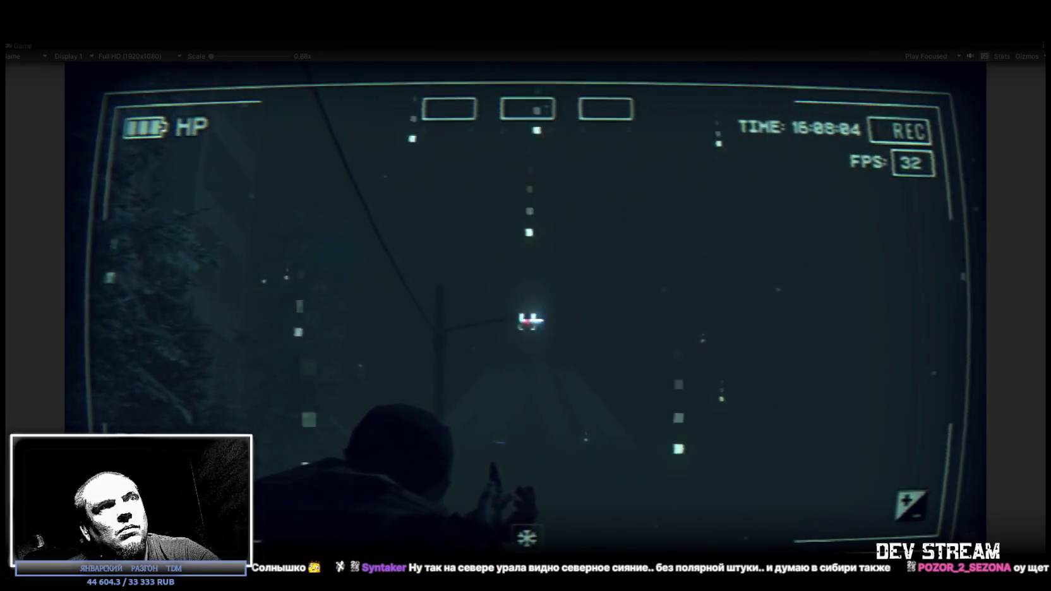
- Fire the weapon four times down the snowy street at the crosshair
{"action": "left_click", "coordinate": [527, 321]}
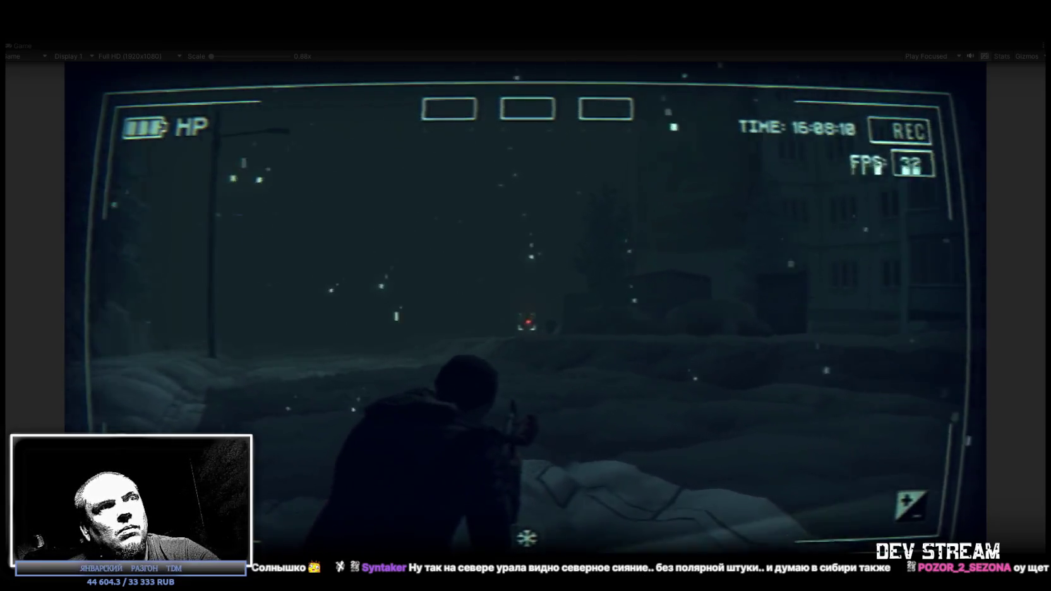
{"action": "left_click", "coordinate": [526, 321]}
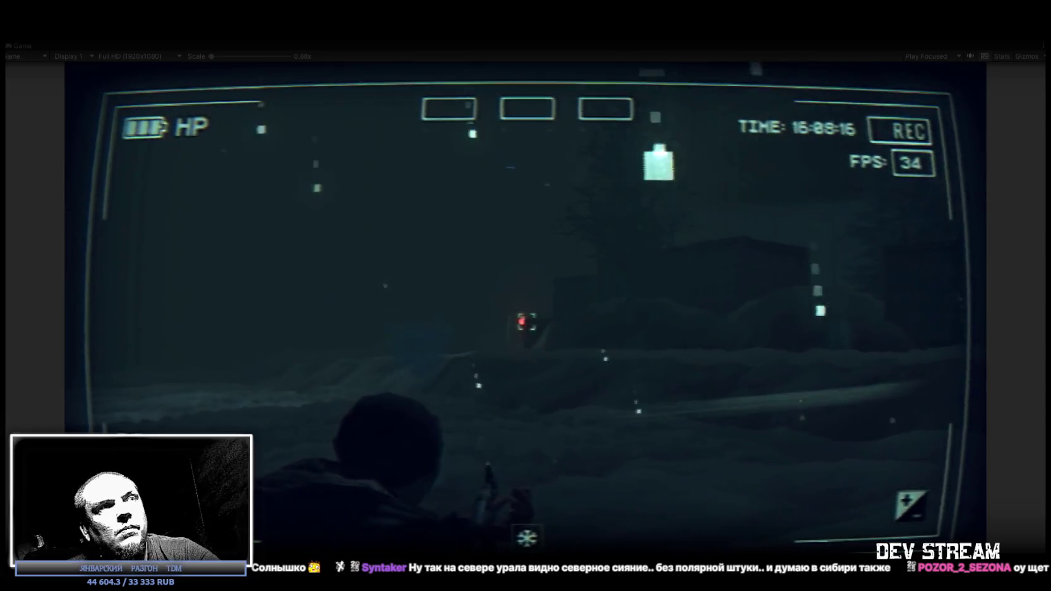
{"action": "left_click", "coordinate": [527, 321]}
{"action": "left_click", "coordinate": [526, 321]}
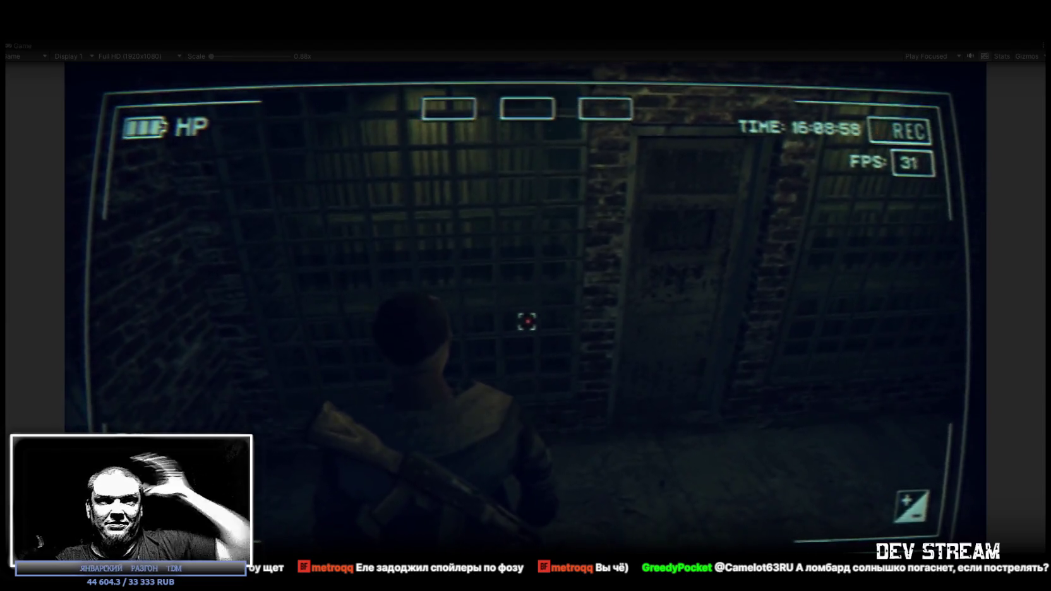
- Walk out of the cell block through the corridor toward the lit shop-sign building
{"action": "key", "text": "w"}
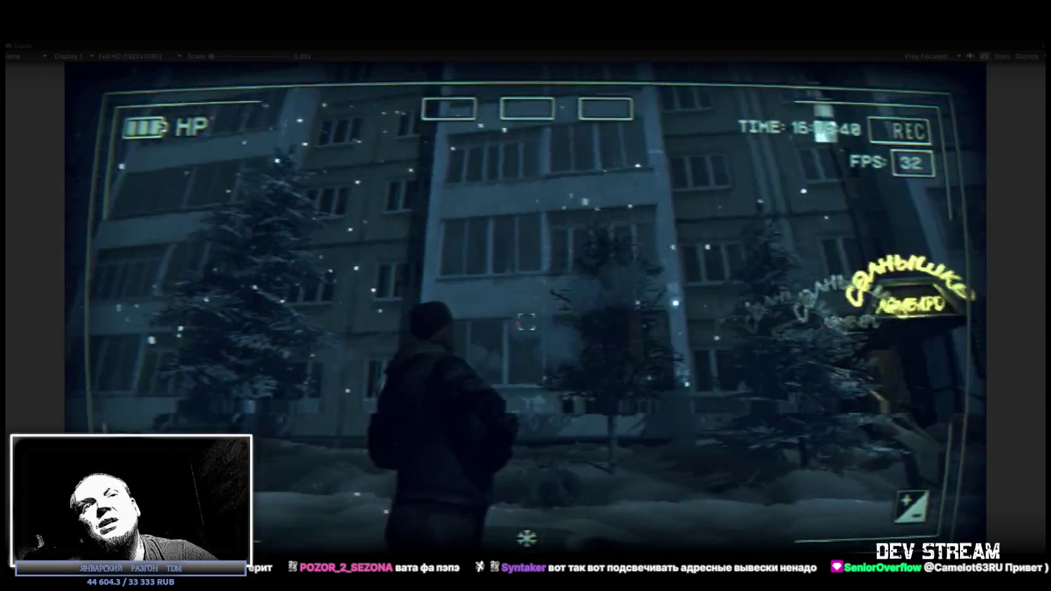
- Walk up to the glowing shop sign and open the character's inventory
{"action": "key", "text": "w"}
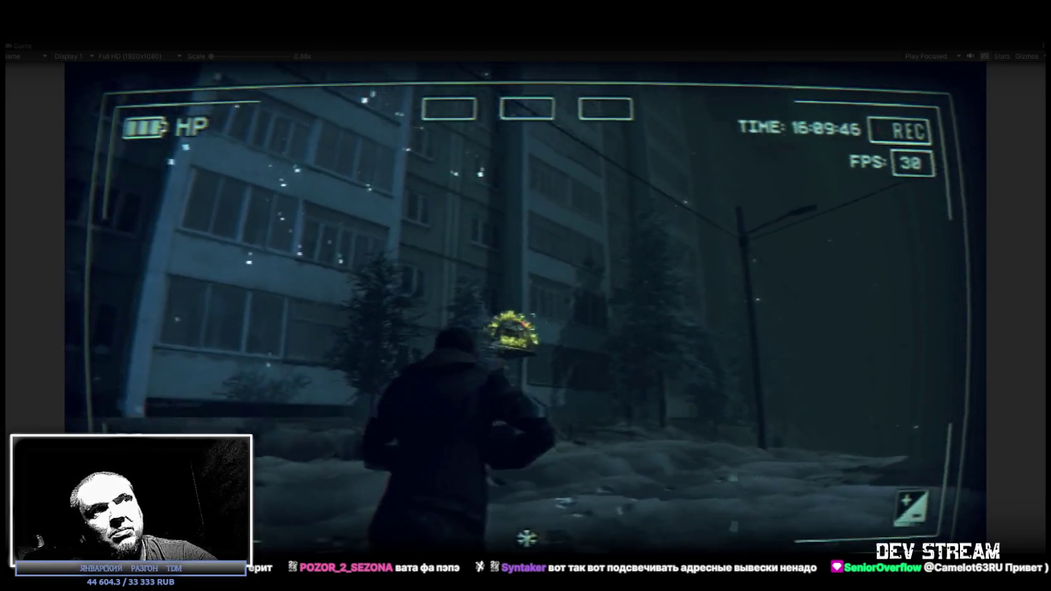
{"action": "key", "text": "w"}
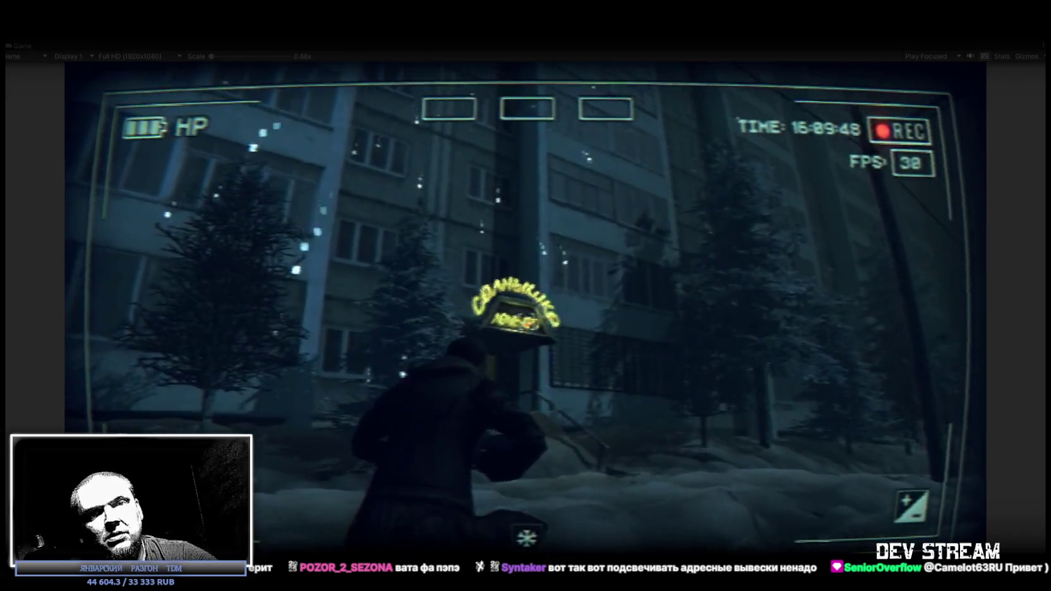
{"action": "key", "text": "Tab"}
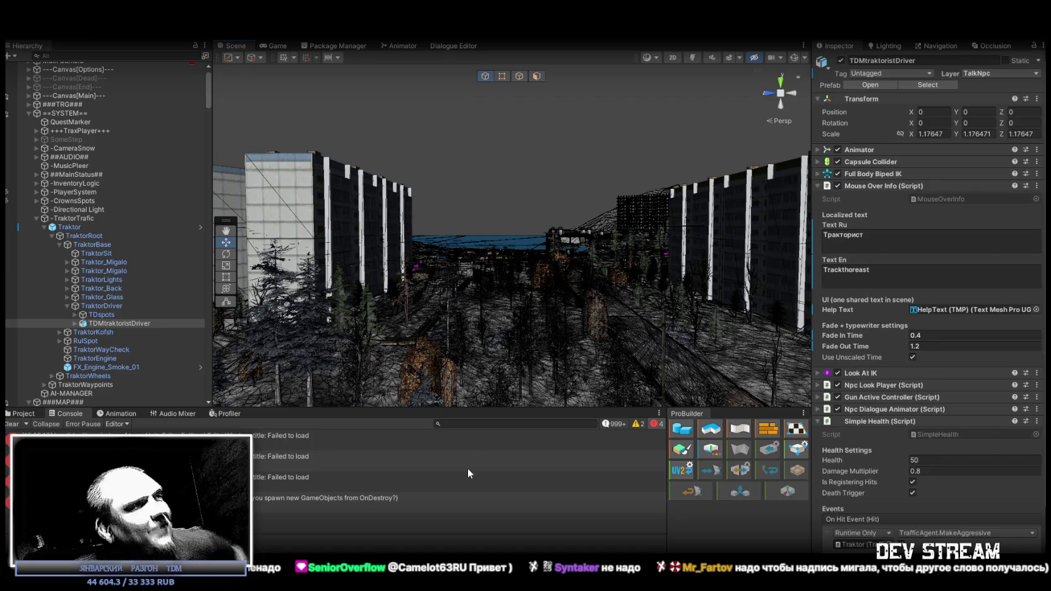
- Review the three failed-to-load error messages in the Console
{"action": "left_click", "coordinate": [442, 480]}
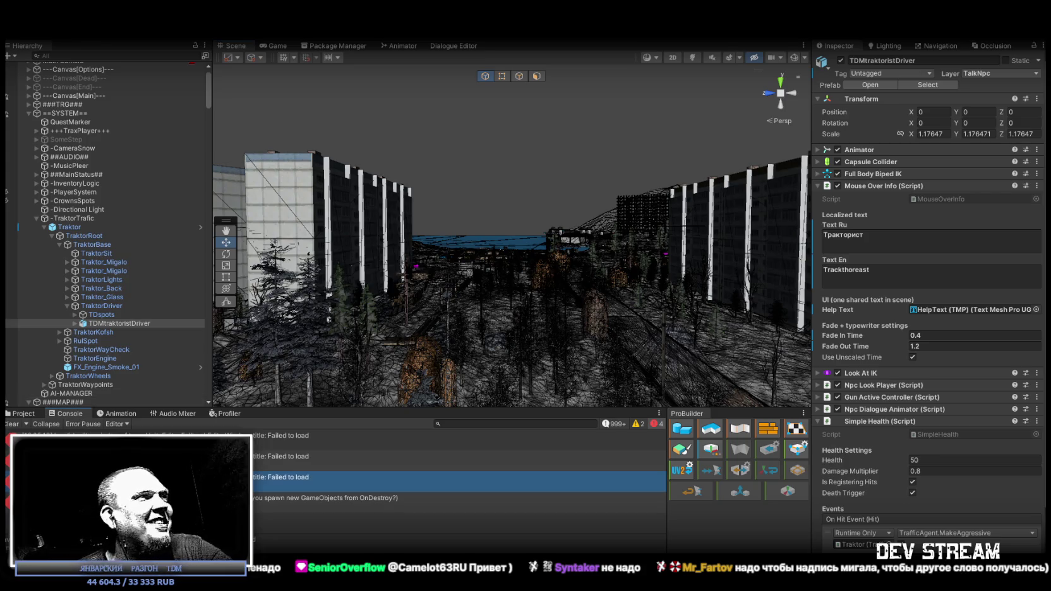
{"action": "left_click", "coordinate": [443, 460]}
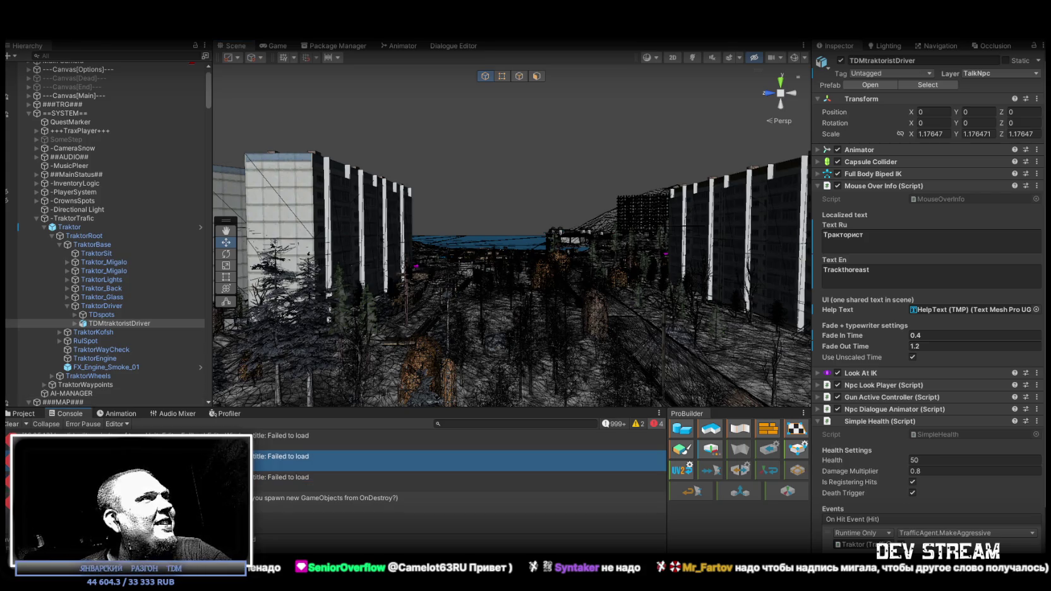
{"action": "left_click", "coordinate": [147, 433]}
{"action": "key", "text": "Down"}
{"action": "key", "text": "Down"}
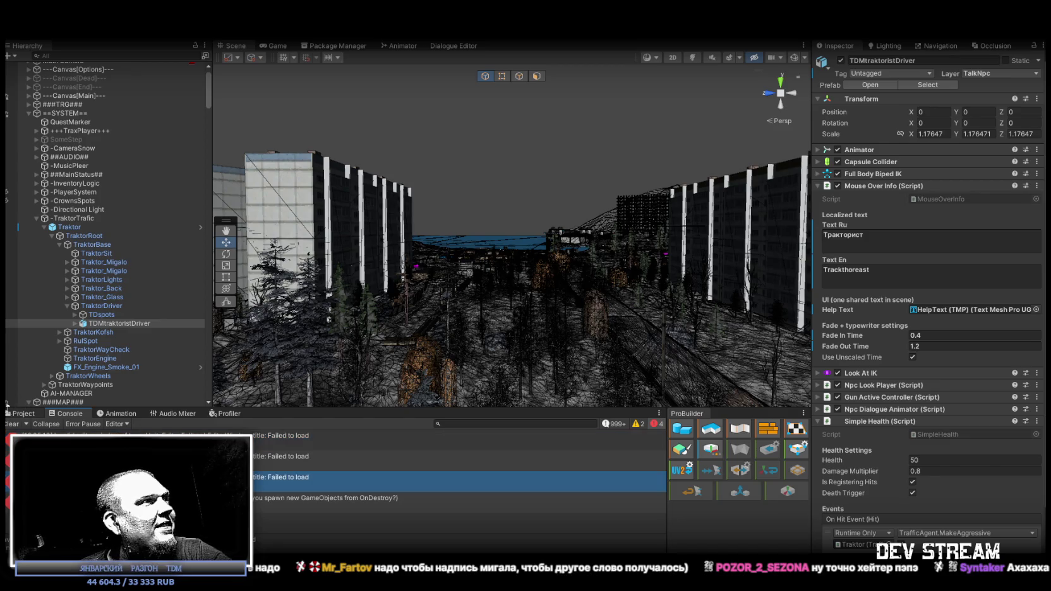
- Clear the Console, show the Guns project folder, and turn the Scene view down the path
{"action": "left_click", "coordinate": [10, 425]}
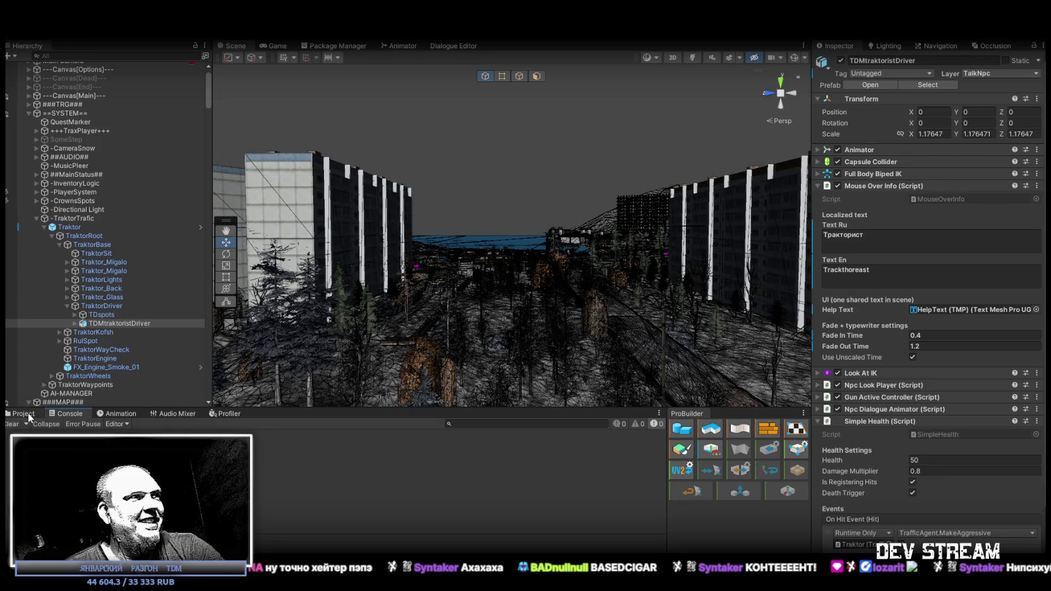
{"action": "left_click", "coordinate": [26, 414]}
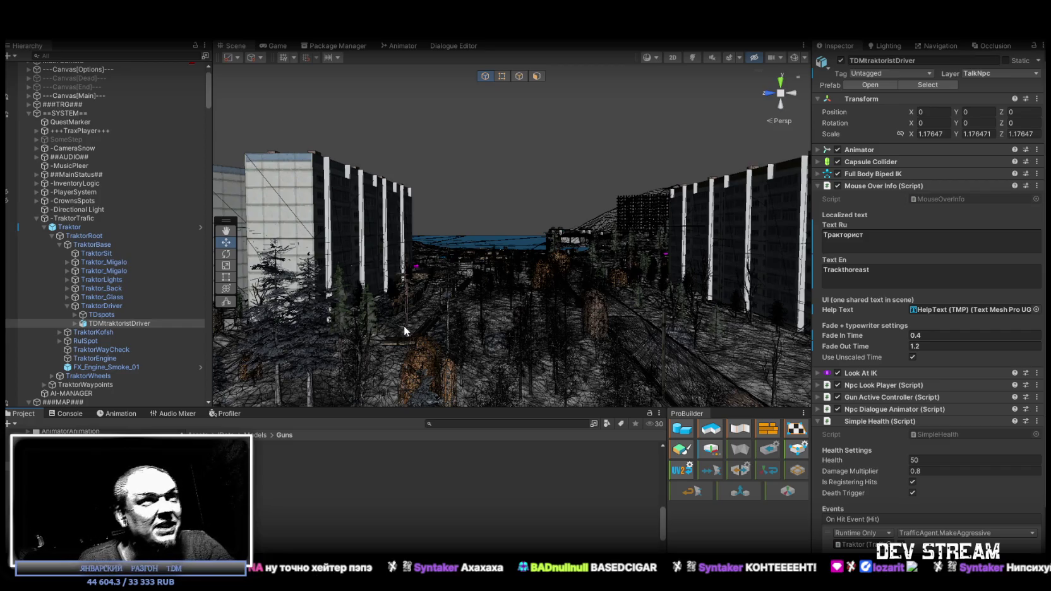
{"action": "mouse_move", "coordinate": [582, 184]}
{"action": "left_mouse_down"}
{"action": "mouse_move", "coordinate": [420, 265]}
{"action": "mouse_move", "coordinate": [276, 232]}
{"action": "left_mouse_up"}
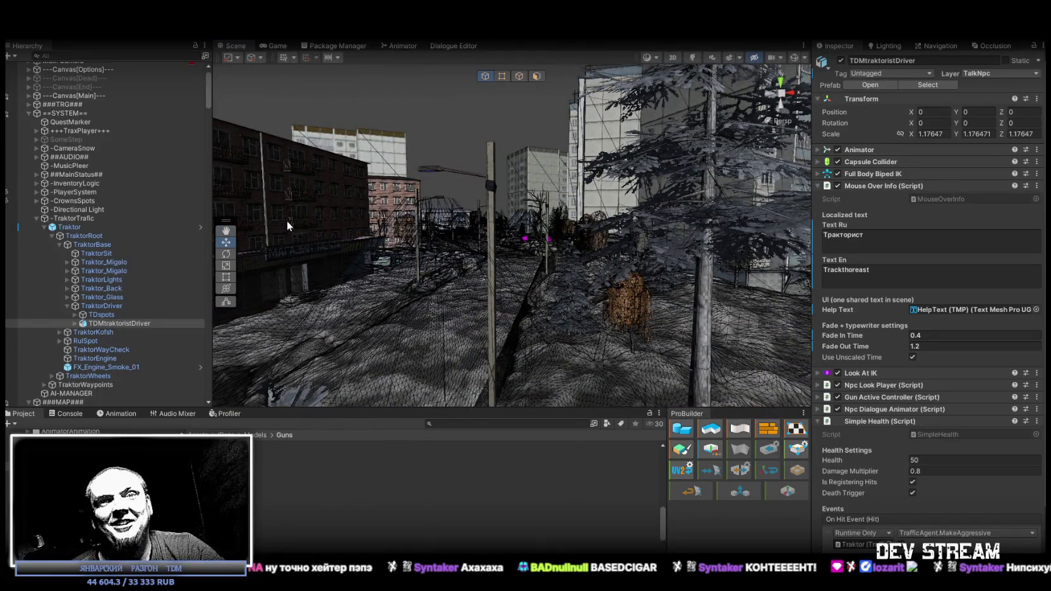
- Fly the Scene camera down the road, turning left toward the brick and apartment buildings
{"action": "left_click_drag", "start_coordinate": [508, 240], "coordinate": [505, 234]}
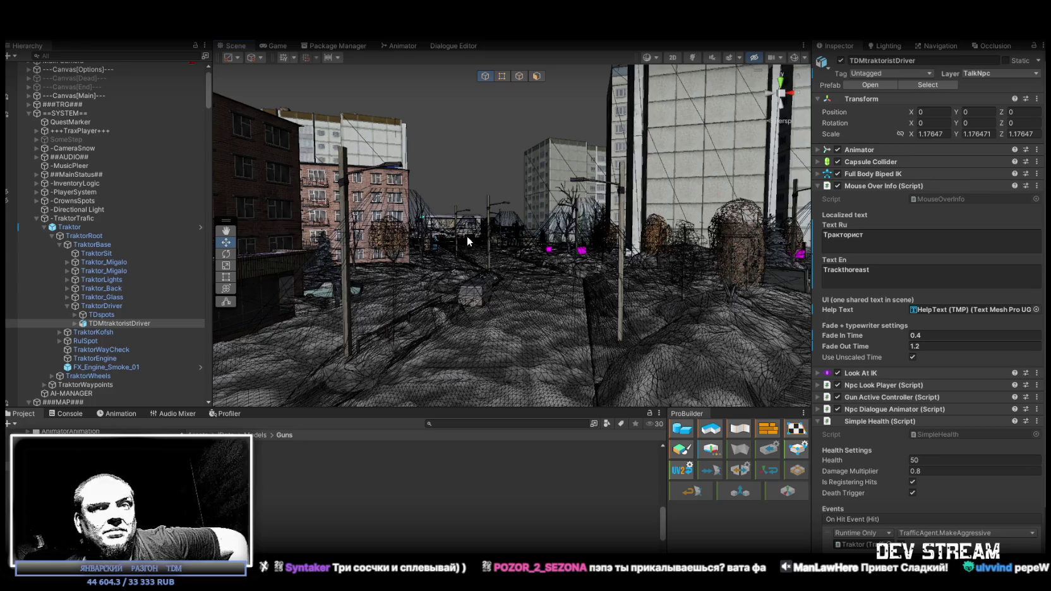
{"action": "left_click_drag", "start_coordinate": [459, 216], "coordinate": [456, 251]}
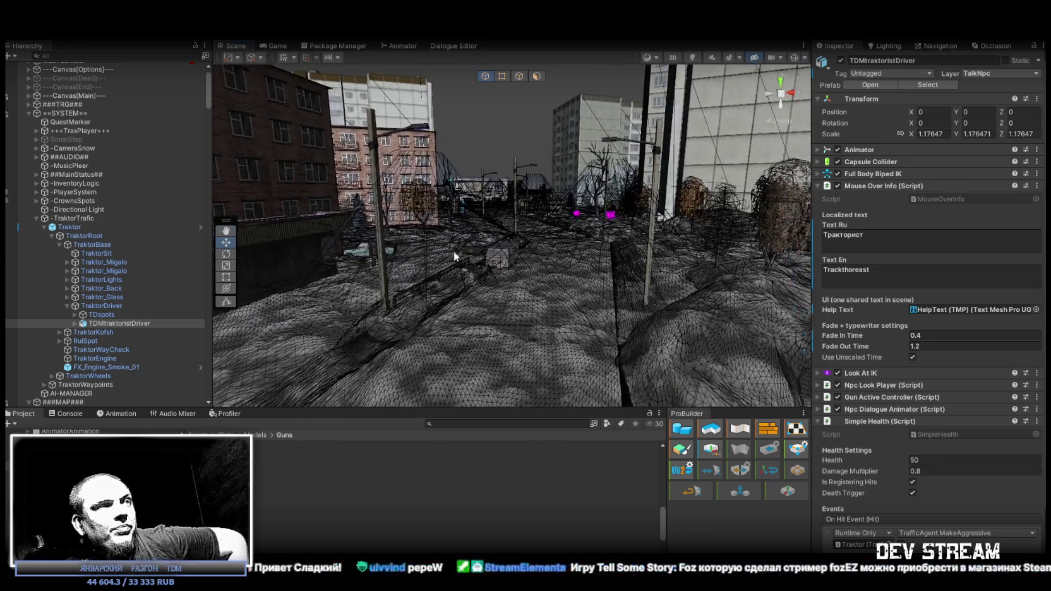